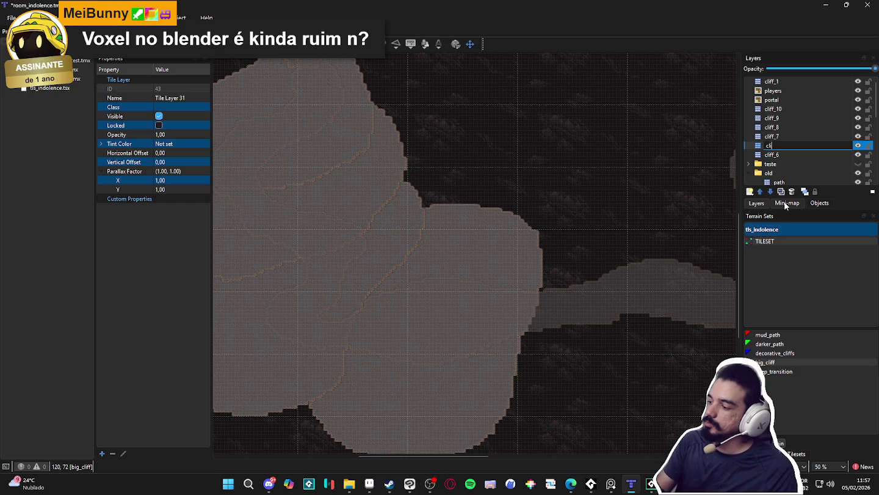
Finish naming the layer cliff_5 and move it just below cliff_6.
text(ff_5)
key(Return)
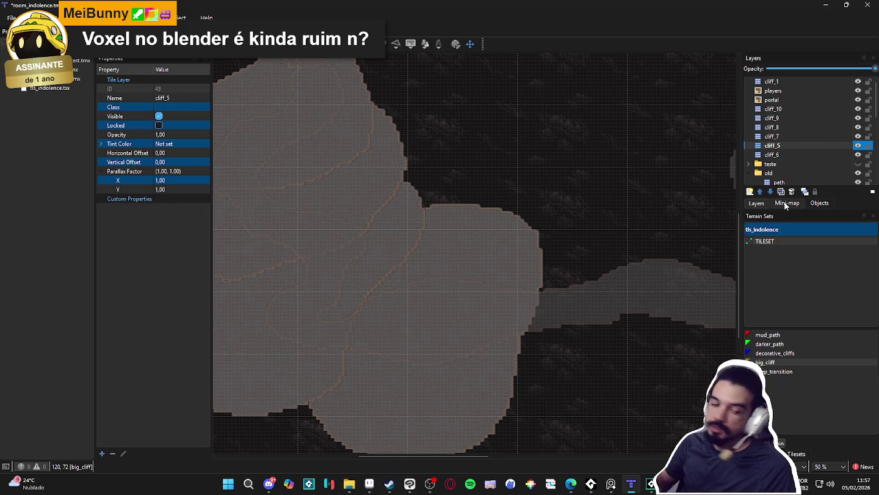
drag(787, 146, 794, 156)
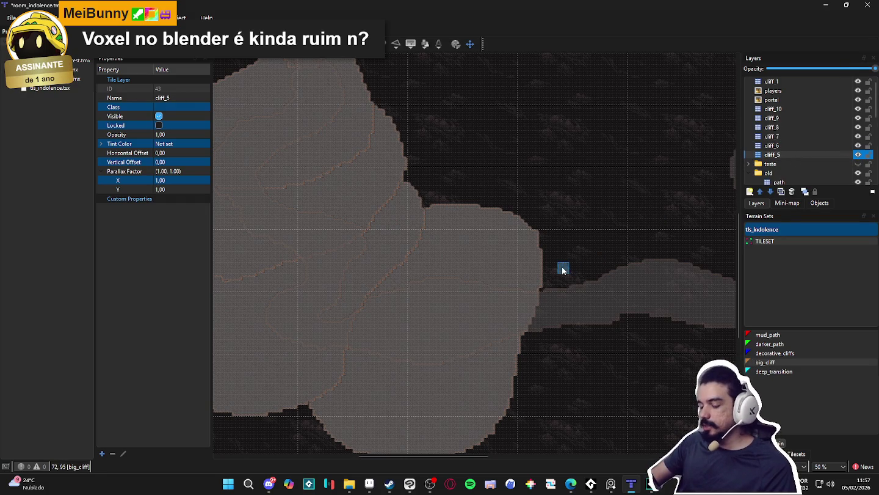
scroll(564, 269, down, 2)
Paint a looping big_cliff arc on cliff_5 to the right of the large blob, widening its left side.
scroll(501, 278, up, 2)
drag(509, 274, 493, 273)
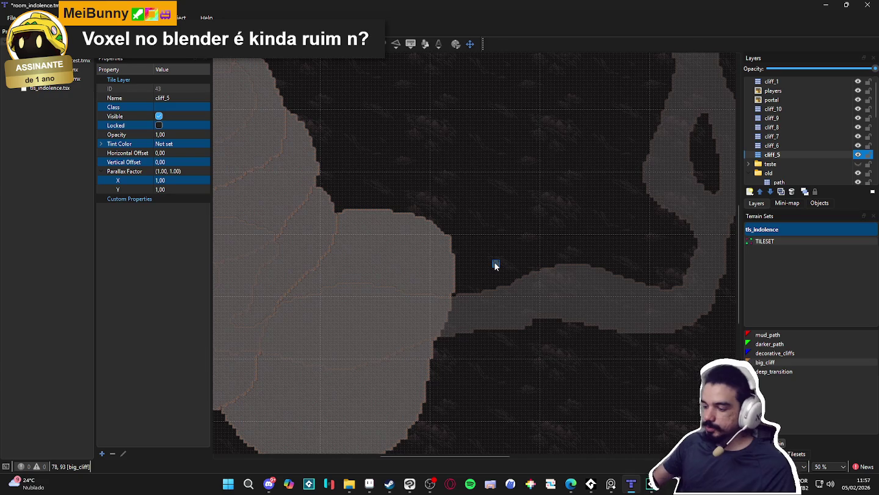
mouse_move(448, 232)
mouse_down()
mouse_move(561, 250)
mouse_move(573, 366)
mouse_move(590, 300)
mouse_move(449, 234)
mouse_move(550, 223)
mouse_move(582, 368)
mouse_up()
scroll(598, 349, down, 2)
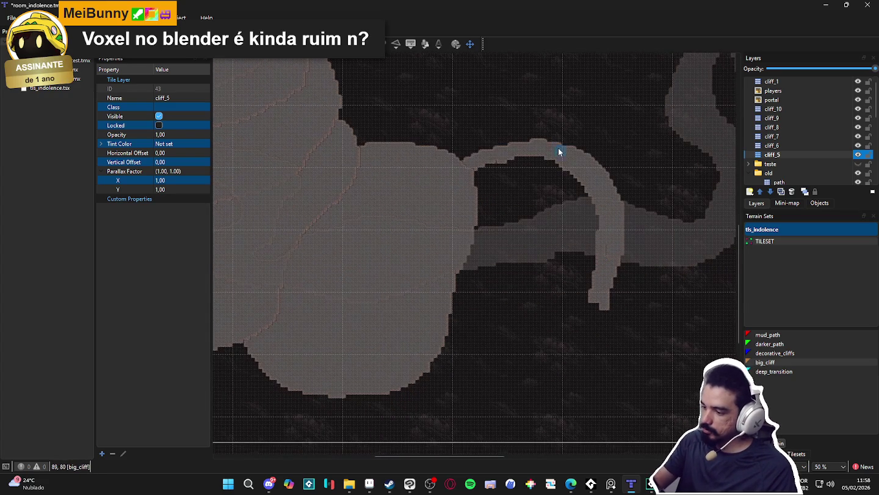
mouse_move(559, 151)
mouse_down()
mouse_move(622, 228)
mouse_move(599, 320)
mouse_move(600, 362)
mouse_move(573, 405)
mouse_move(421, 386)
mouse_up()
mouse_move(399, 264)
mouse_down()
mouse_move(452, 215)
mouse_move(455, 223)
mouse_up()
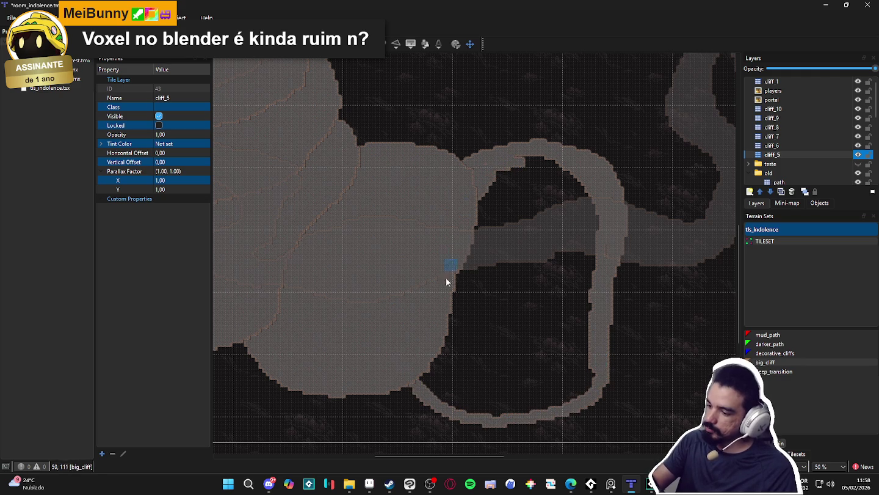
mouse_move(425, 362)
mouse_down()
mouse_move(414, 365)
mouse_move(458, 374)
mouse_move(502, 404)
mouse_move(533, 405)
mouse_move(519, 410)
mouse_move(562, 399)
mouse_move(481, 398)
mouse_move(476, 377)
mouse_up()
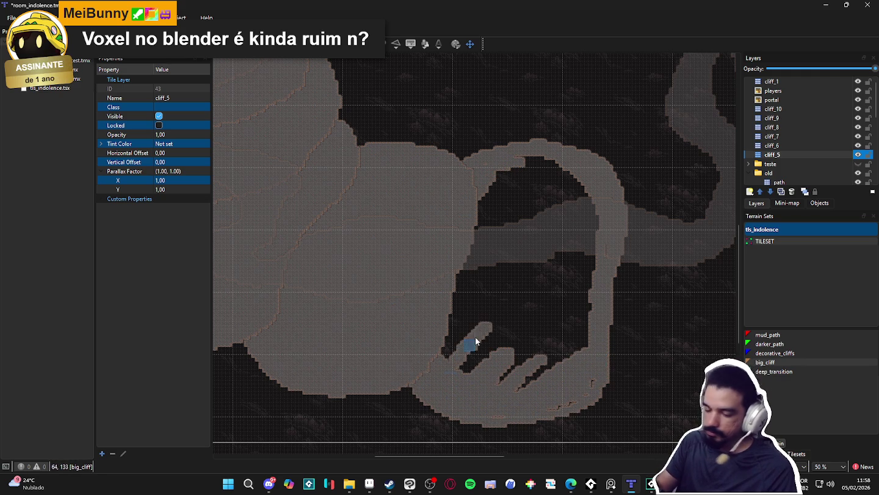
Paint big_cliff strips into the loop's dark interior along its left and right edges.
drag(476, 339, 511, 320)
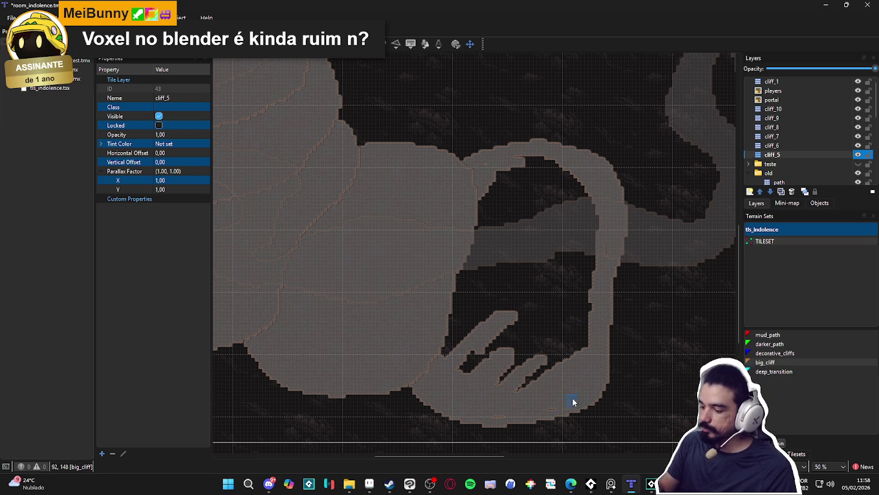
mouse_move(462, 402)
mouse_down()
mouse_move(513, 163)
mouse_move(496, 171)
mouse_move(560, 171)
mouse_move(579, 183)
mouse_move(549, 233)
mouse_move(544, 295)
mouse_up()
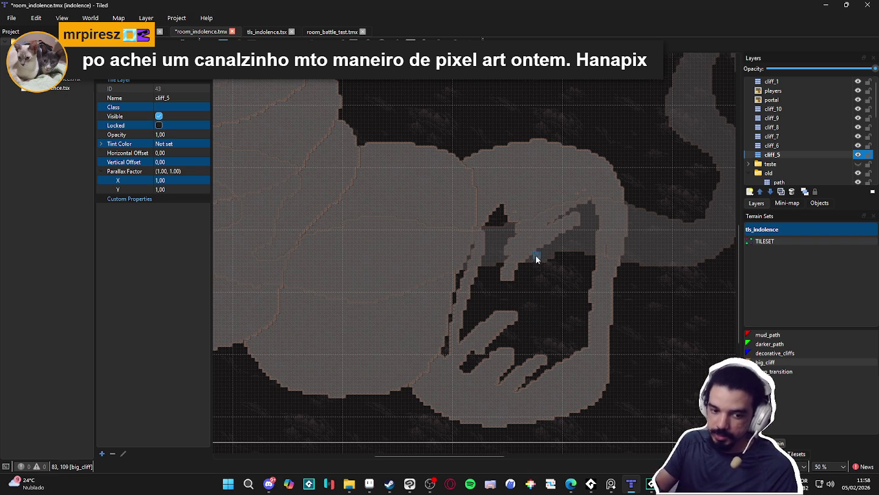
mouse_move(582, 197)
mouse_down()
mouse_move(593, 247)
mouse_move(607, 238)
mouse_move(585, 293)
mouse_up()
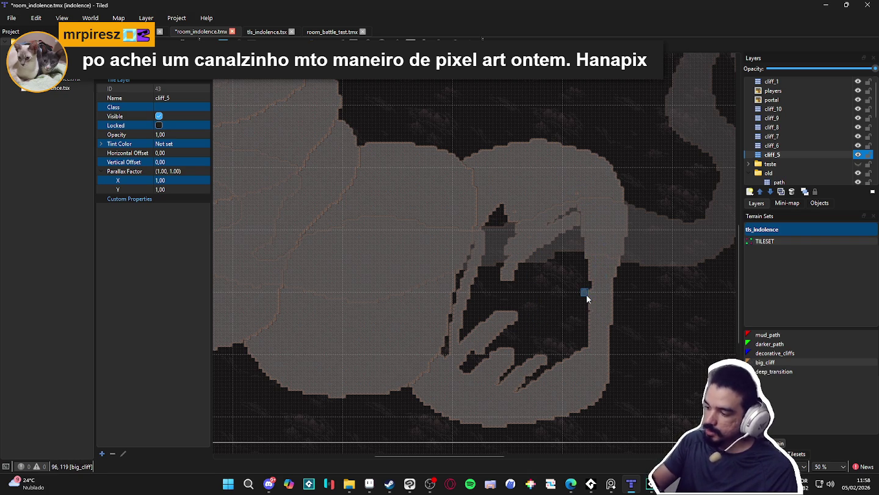
key(alt+Tab)
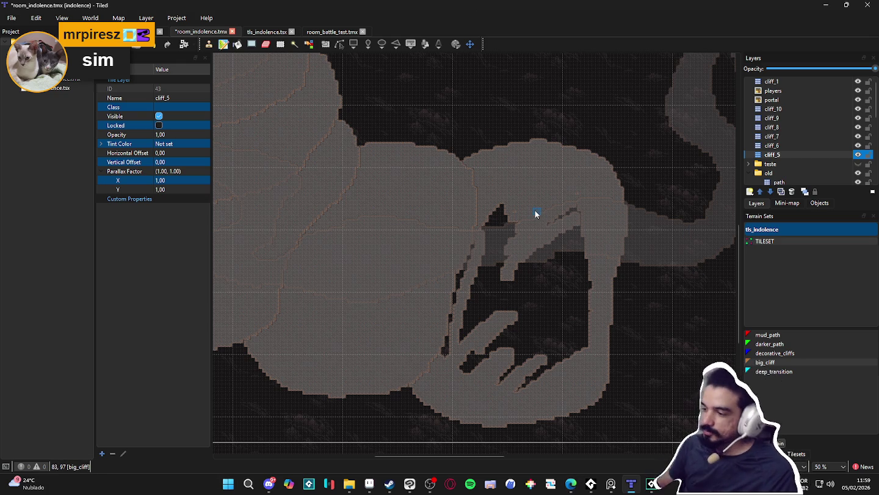
Cover the loop's remaining dark pockets (top, bottom streaks, right side, middle) with big_cliff.
mouse_move(536, 213)
mouse_down()
mouse_move(519, 258)
mouse_move(449, 294)
mouse_up()
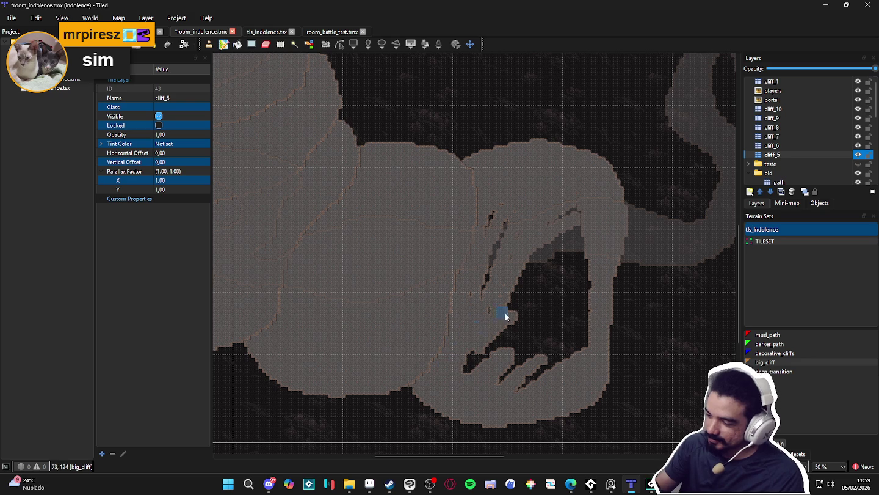
drag(505, 312, 535, 329)
drag(523, 361, 522, 392)
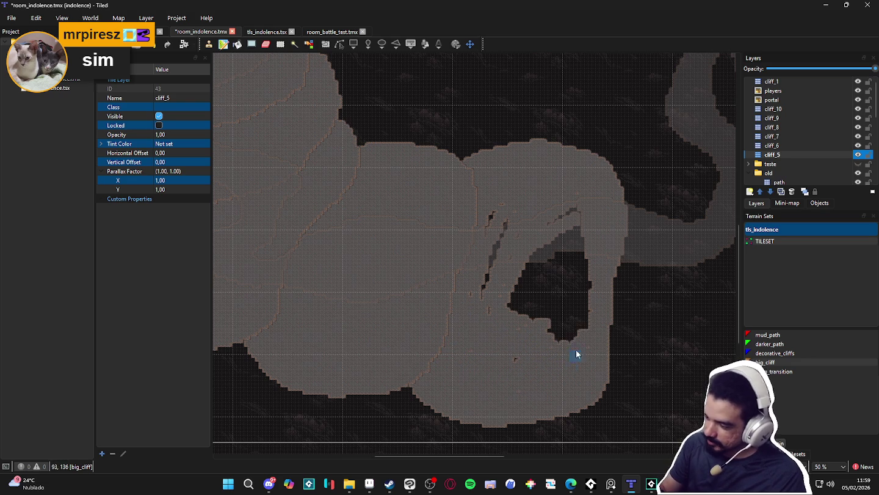
mouse_move(598, 259)
mouse_down()
mouse_move(583, 330)
mouse_move(504, 391)
mouse_move(519, 320)
mouse_move(509, 291)
mouse_up()
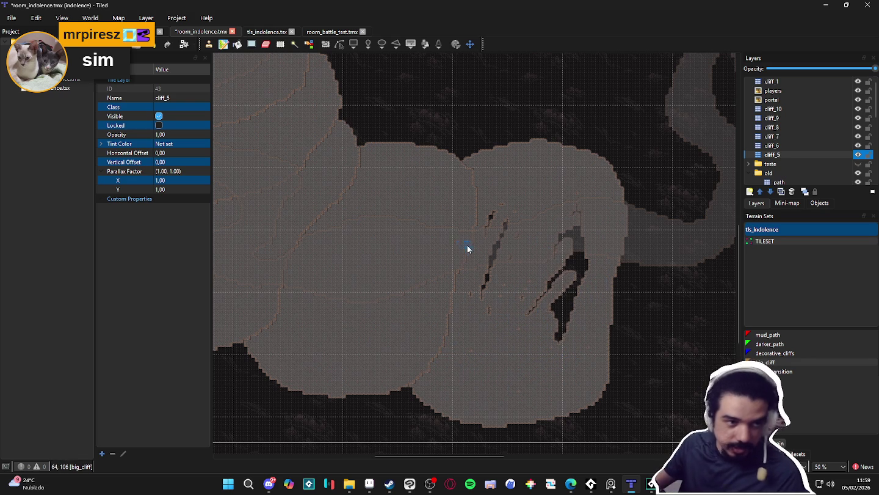
click(571, 484)
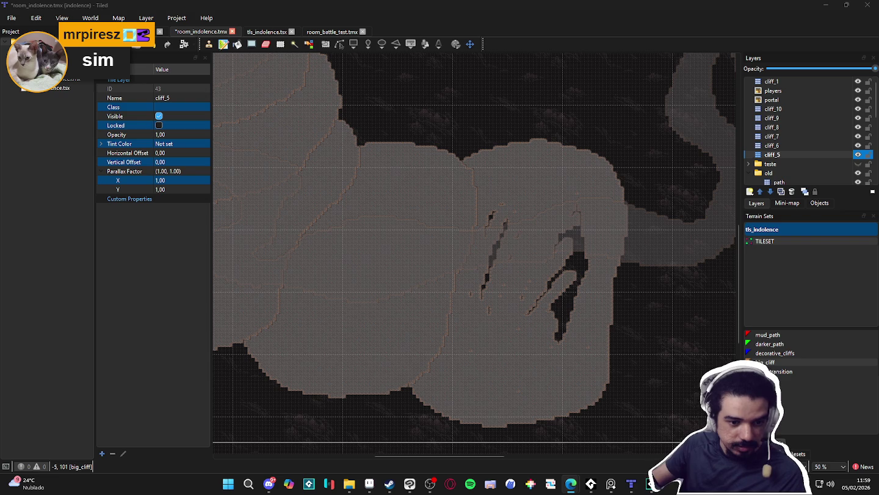
drag(503, 231, 488, 278)
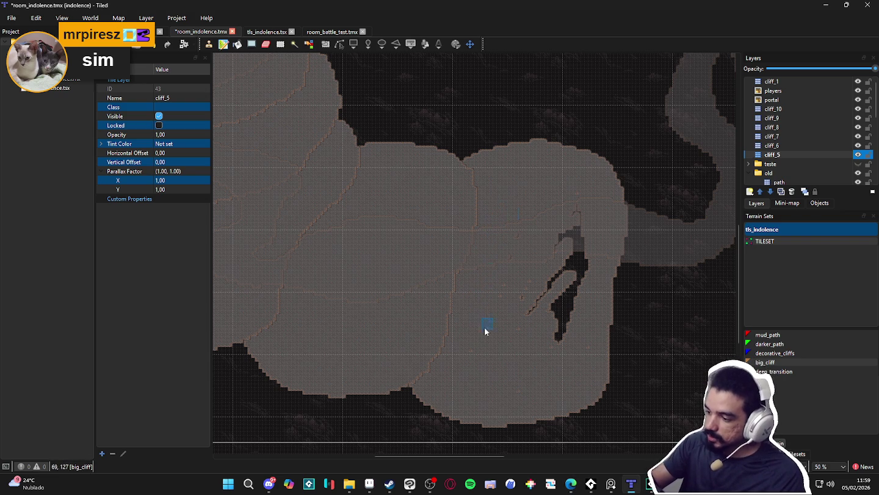
mouse_move(542, 284)
mouse_down()
mouse_move(581, 228)
mouse_move(577, 300)
mouse_up()
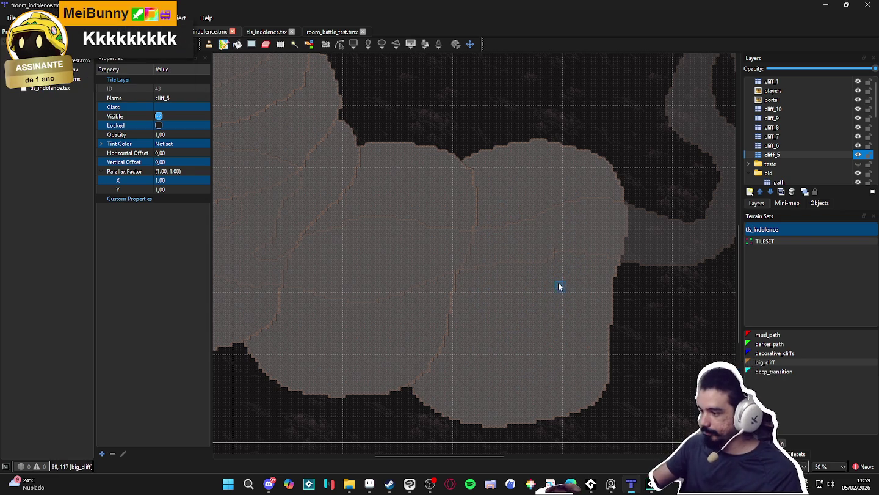
scroll(452, 293, down, 2)
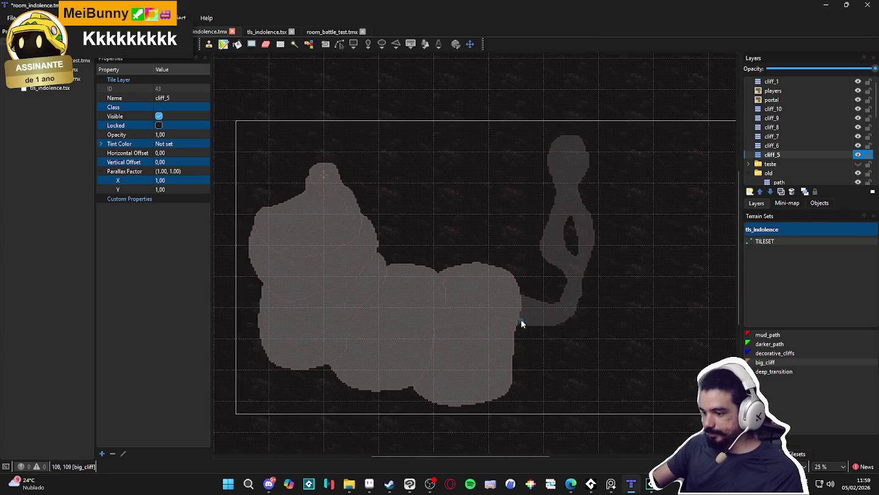
scroll(521, 319, up, 1)
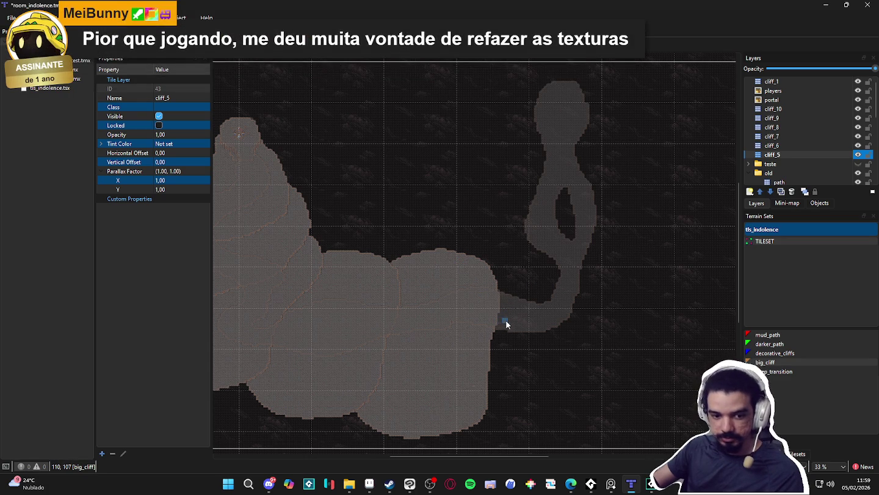
Save the map, then add a tile layer named cliff_4 below cliff_5.
scroll(520, 337, up, 1)
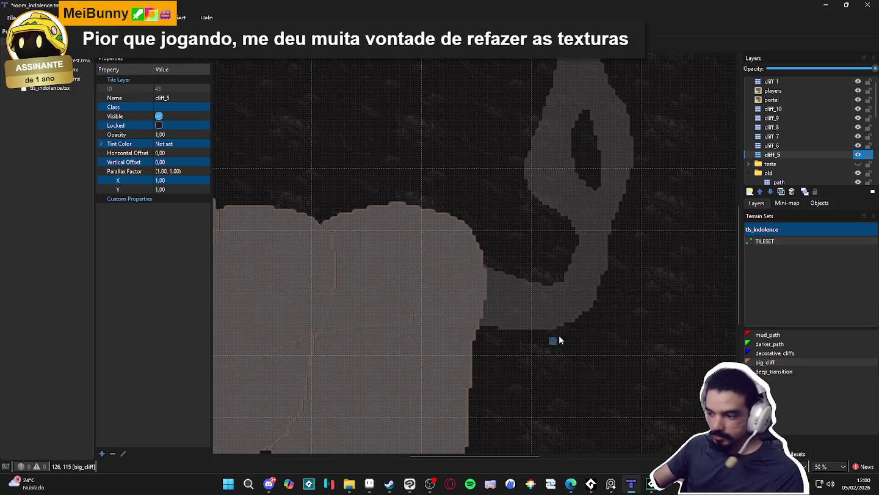
key(ctrl+s)
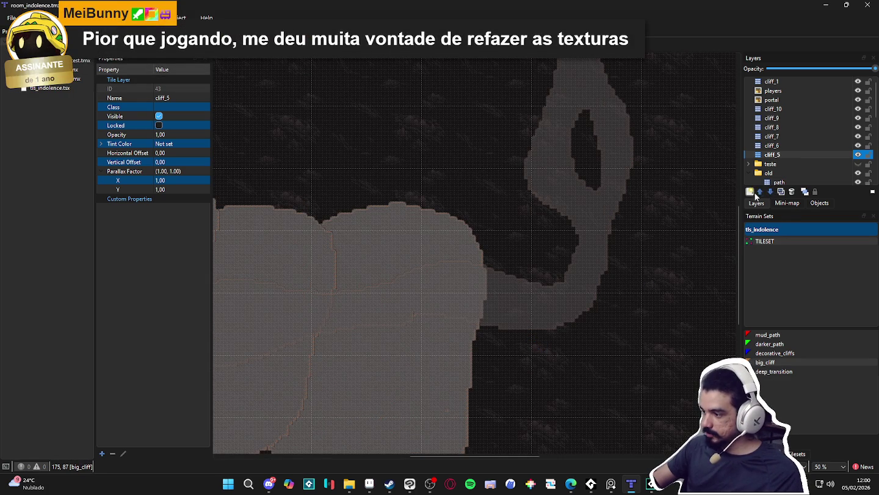
click(751, 191)
click(771, 204)
text(c)
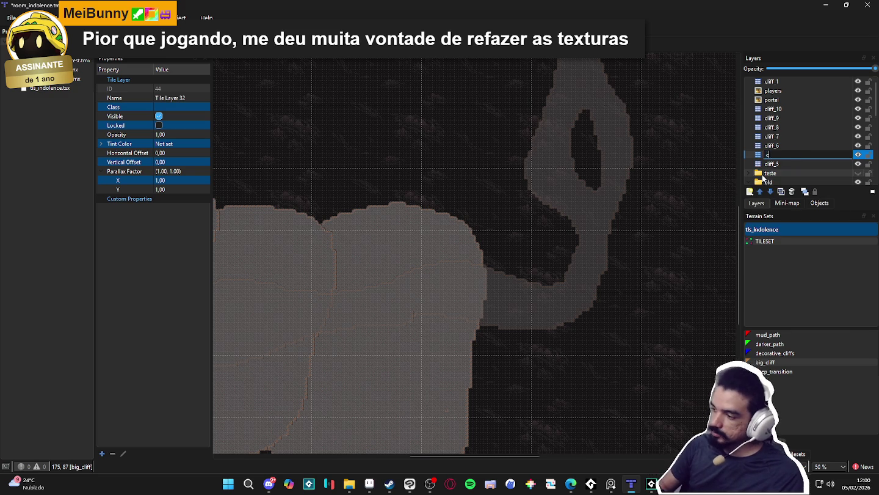
text(liff_4)
key(Return)
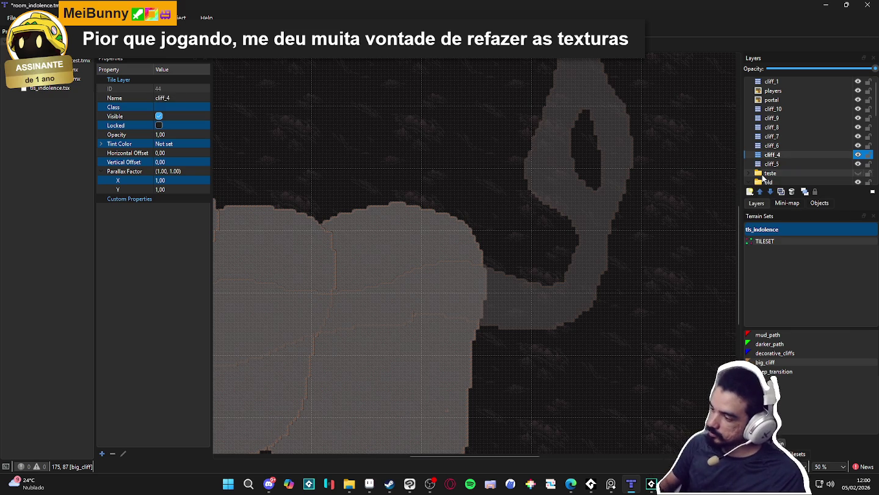
drag(772, 155, 772, 171)
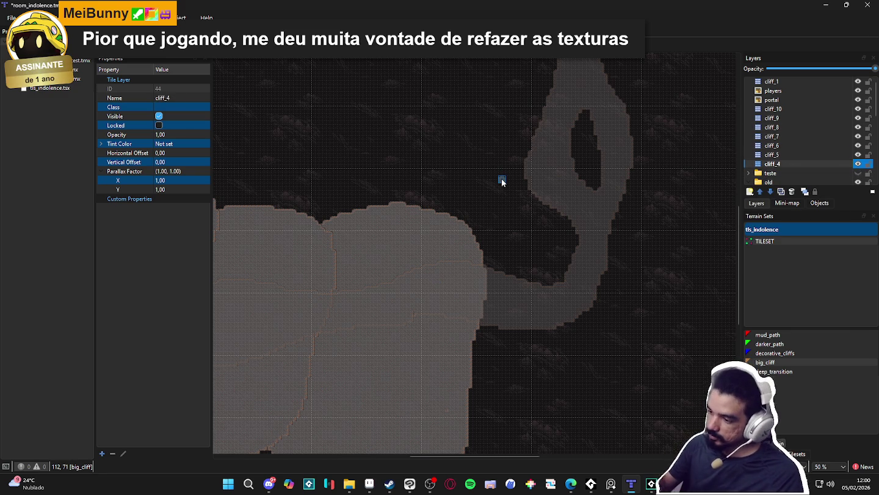
On cliff_4, paint big_cliff arcs up the right side and a solid lower diagonal band.
mouse_move(470, 219)
mouse_down()
mouse_move(506, 233)
mouse_move(632, 232)
mouse_move(488, 393)
mouse_up()
key(ctrl+z)
mouse_move(479, 239)
mouse_down()
mouse_move(593, 251)
mouse_move(642, 369)
mouse_move(416, 377)
mouse_up()
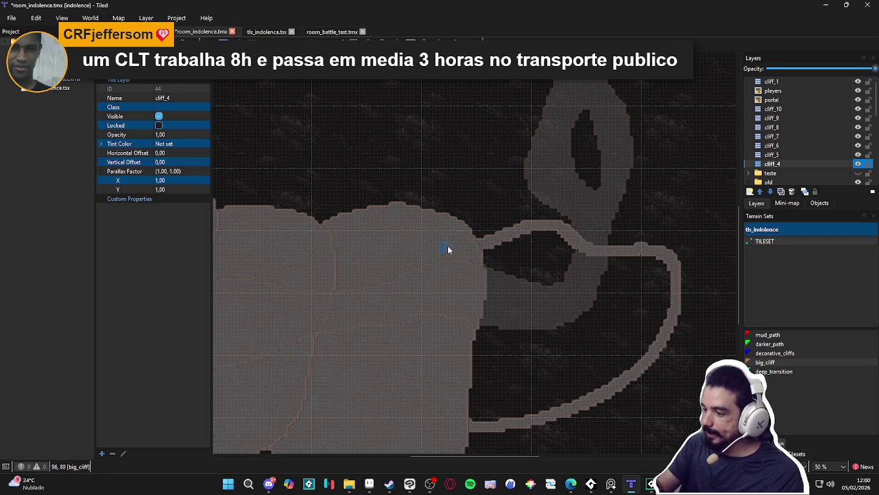
scroll(605, 266, up, 2)
mouse_move(654, 373)
mouse_down()
mouse_move(660, 195)
mouse_move(552, 151)
mouse_move(406, 285)
mouse_move(395, 255)
mouse_move(393, 277)
mouse_move(519, 150)
mouse_up()
scroll(659, 312, down, 2)
mouse_move(630, 93)
mouse_down()
mouse_move(604, 323)
mouse_move(387, 388)
mouse_move(575, 321)
mouse_move(593, 332)
mouse_move(563, 331)
mouse_move(451, 388)
mouse_move(470, 345)
mouse_move(475, 380)
mouse_up()
mouse_move(538, 362)
mouse_down()
mouse_move(582, 346)
mouse_move(503, 332)
mouse_move(394, 363)
mouse_move(440, 309)
mouse_move(540, 221)
mouse_move(538, 183)
mouse_move(464, 187)
mouse_up()
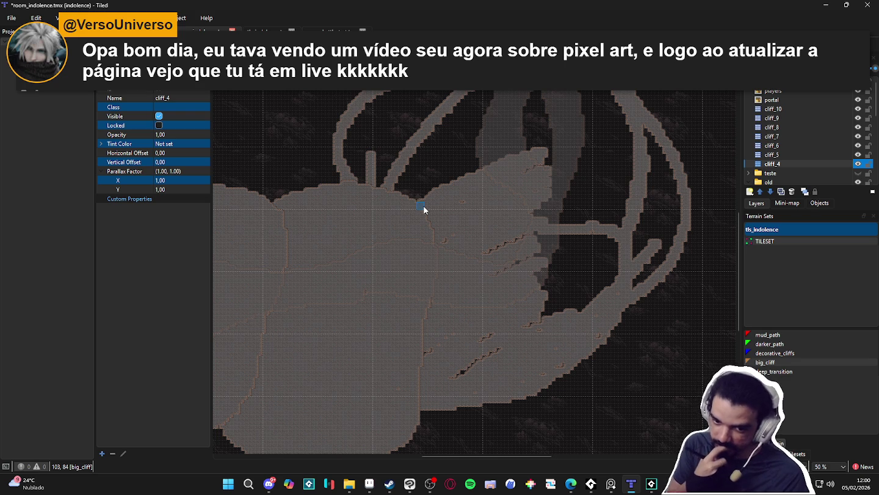
Fill the dark gaps along the blob's lower edge and right branch with big_cliff.
scroll(442, 283, up, 2)
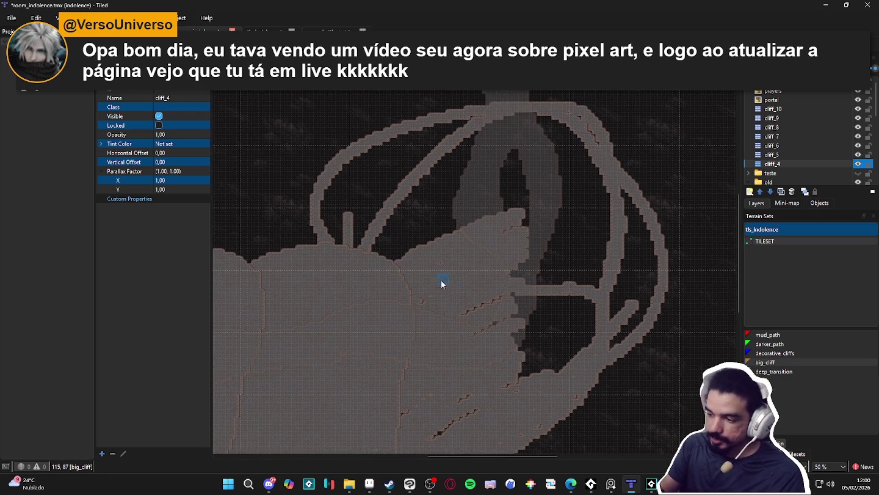
scroll(421, 311, down, 2)
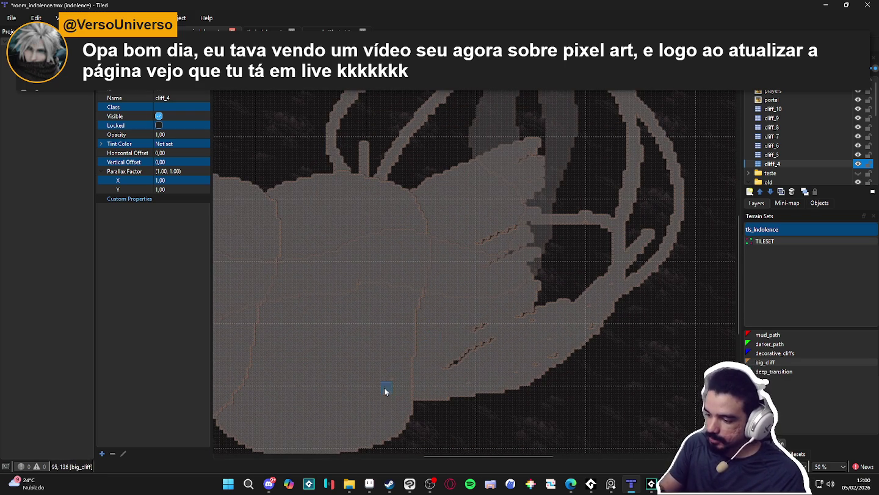
mouse_move(470, 358)
mouse_down()
mouse_move(572, 289)
mouse_move(652, 252)
mouse_up()
drag(663, 219, 637, 123)
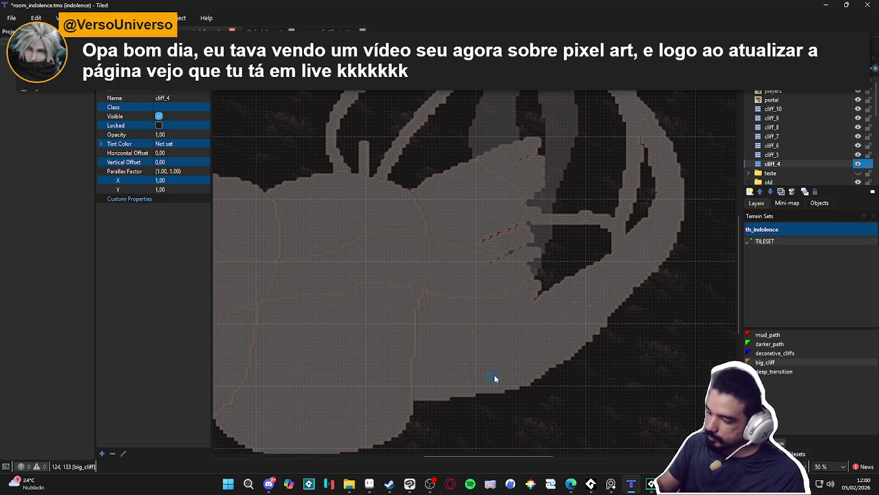
mouse_move(504, 315)
mouse_down()
mouse_move(556, 290)
mouse_move(579, 243)
mouse_move(636, 193)
mouse_move(617, 194)
mouse_move(515, 249)
mouse_up()
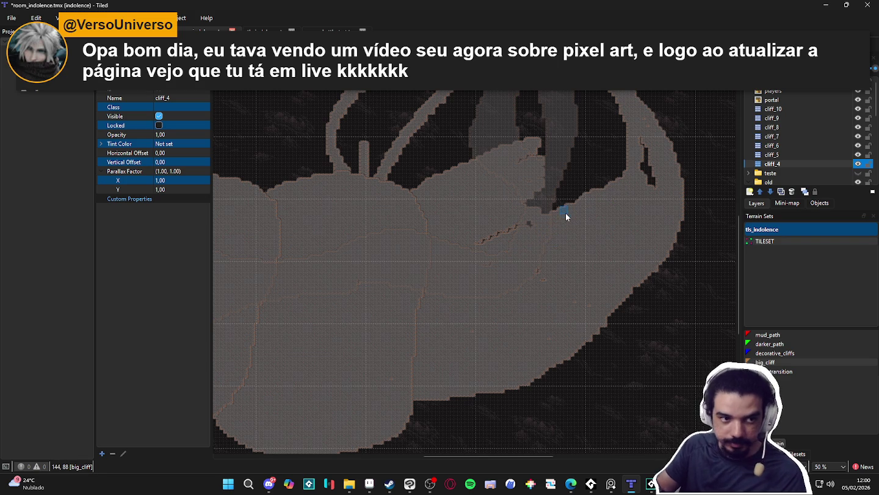
Fill the remaining dark gaps along the upper arc, left edge, interior and top.
scroll(596, 305, up, 3)
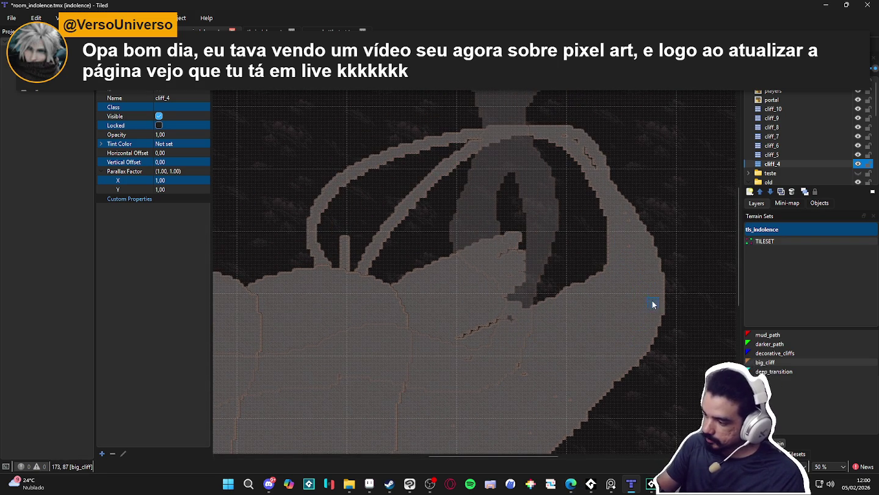
mouse_move(573, 141)
mouse_down()
mouse_move(500, 139)
mouse_move(382, 166)
mouse_move(325, 219)
mouse_move(326, 249)
mouse_move(370, 173)
mouse_move(391, 169)
mouse_move(413, 216)
mouse_move(384, 253)
mouse_up()
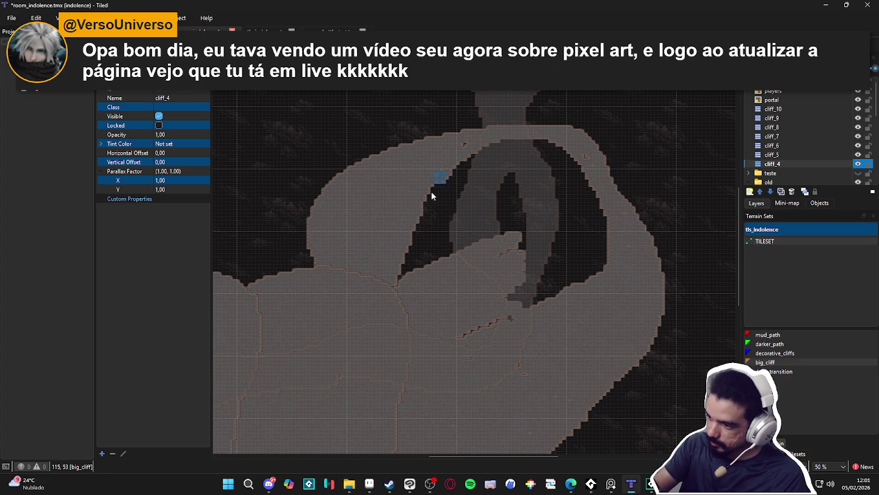
mouse_move(432, 193)
mouse_down()
mouse_move(471, 163)
mouse_move(482, 196)
mouse_move(427, 259)
mouse_move(439, 287)
mouse_move(507, 271)
mouse_move(575, 286)
mouse_up()
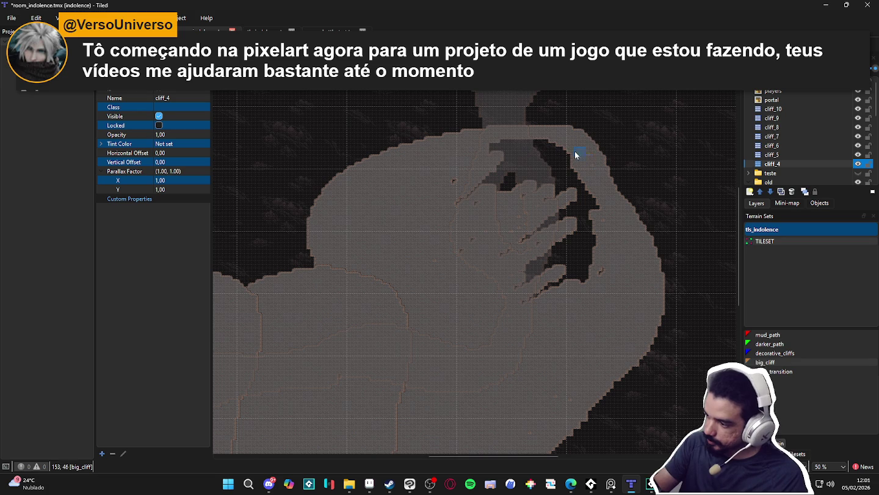
drag(574, 155, 522, 137)
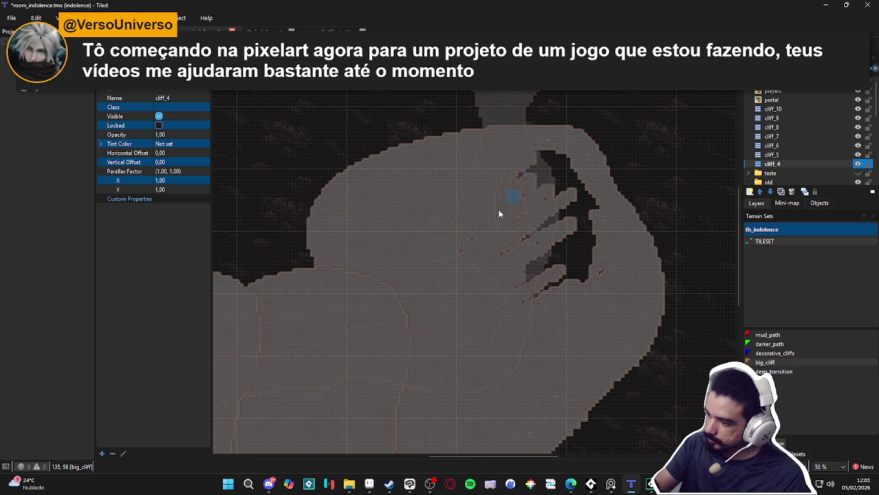
mouse_move(552, 185)
mouse_down()
mouse_move(580, 179)
mouse_move(550, 210)
mouse_up()
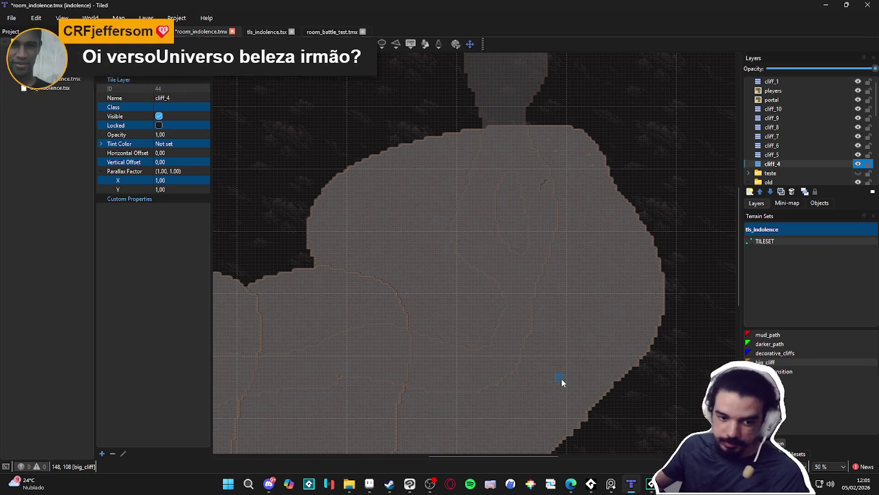
scroll(452, 344, down, 1)
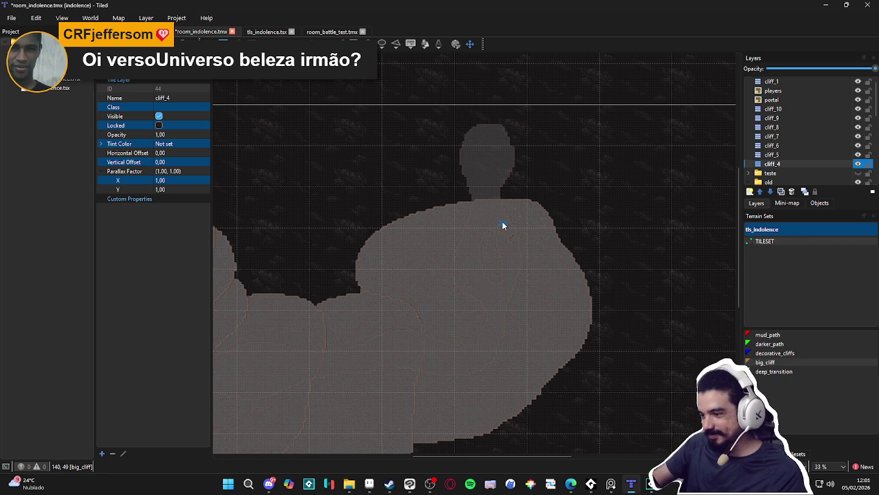
Paint an extra patch of big_cliff terrain onto the cluster.
scroll(505, 227, down, 1)
scroll(501, 261, up, 1)
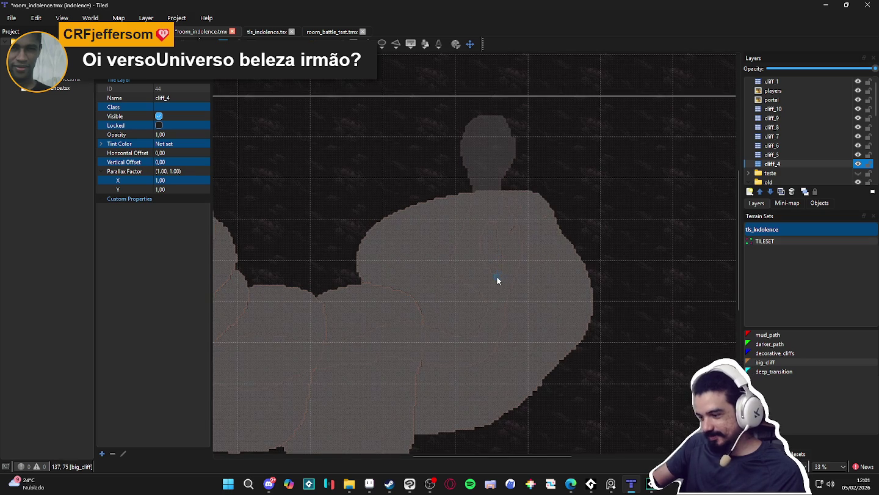
scroll(514, 299, down, 1)
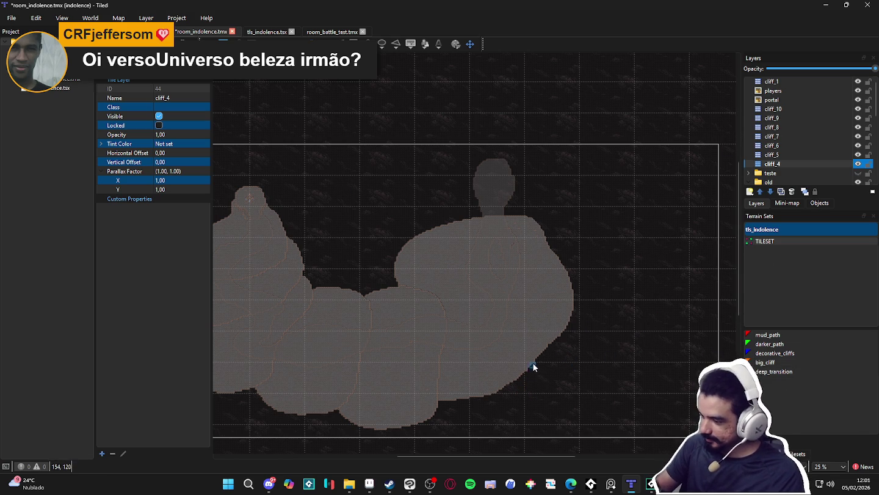
mouse_move(533, 363)
mouse_down()
mouse_move(531, 310)
mouse_move(464, 266)
mouse_move(434, 230)
mouse_move(446, 230)
mouse_move(473, 278)
mouse_move(531, 312)
mouse_move(543, 349)
mouse_move(559, 343)
mouse_move(575, 284)
mouse_move(549, 347)
mouse_up()
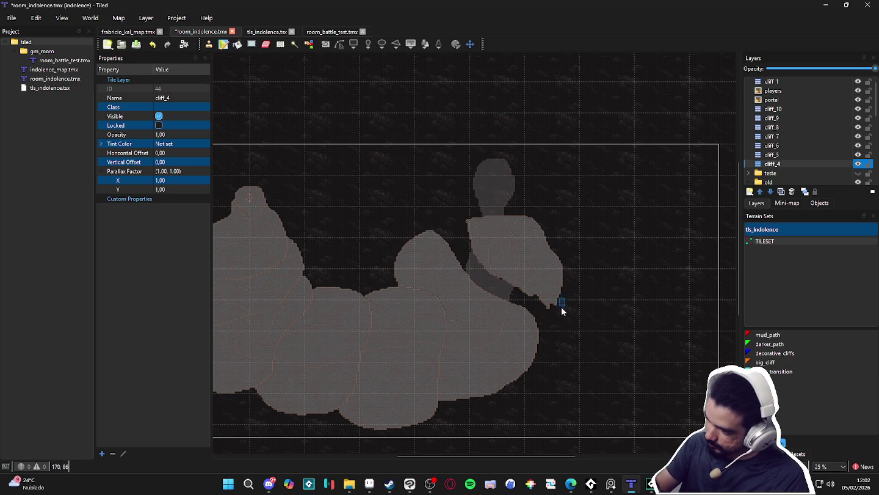
Erase stray cliff tiles along the head shape's right edge and neck, then save.
mouse_move(560, 306)
mouse_down()
mouse_move(559, 319)
mouse_move(501, 281)
mouse_up()
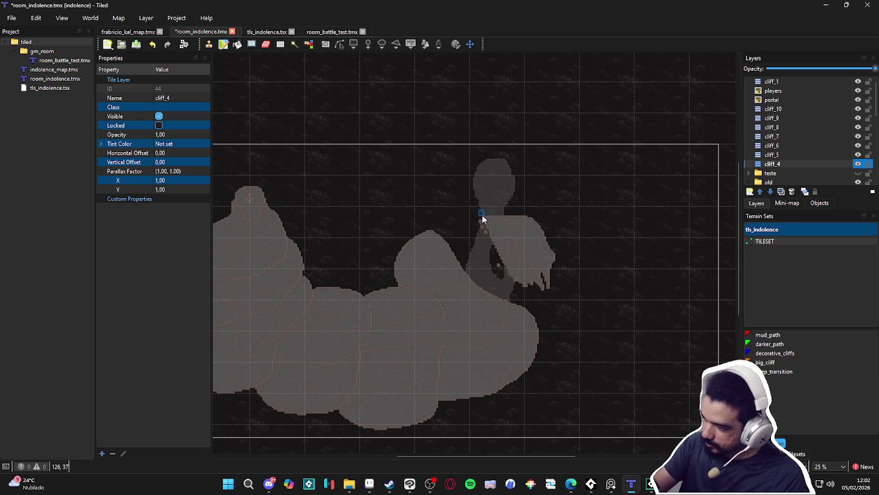
drag(483, 219, 473, 218)
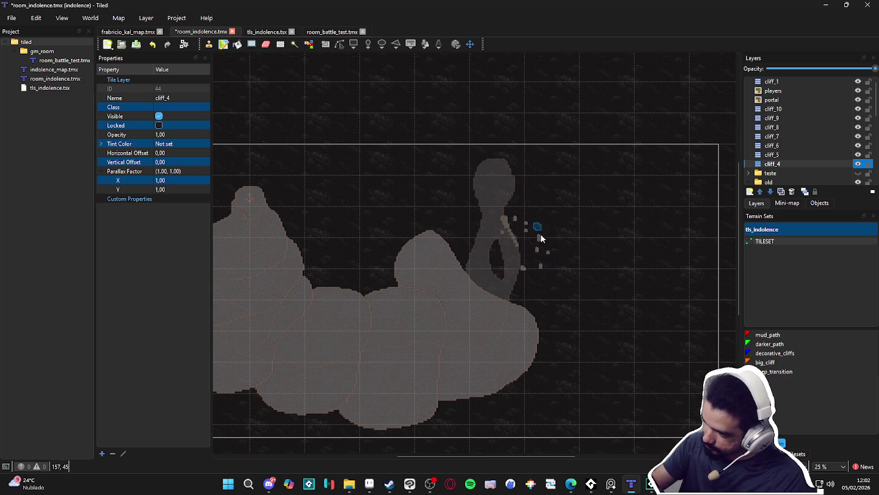
drag(509, 212, 512, 239)
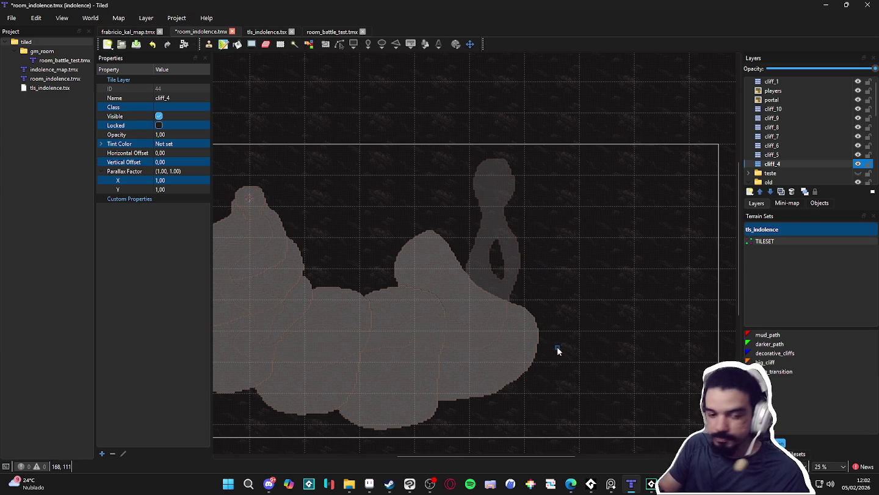
drag(557, 350, 567, 341)
key(ctrl+s)
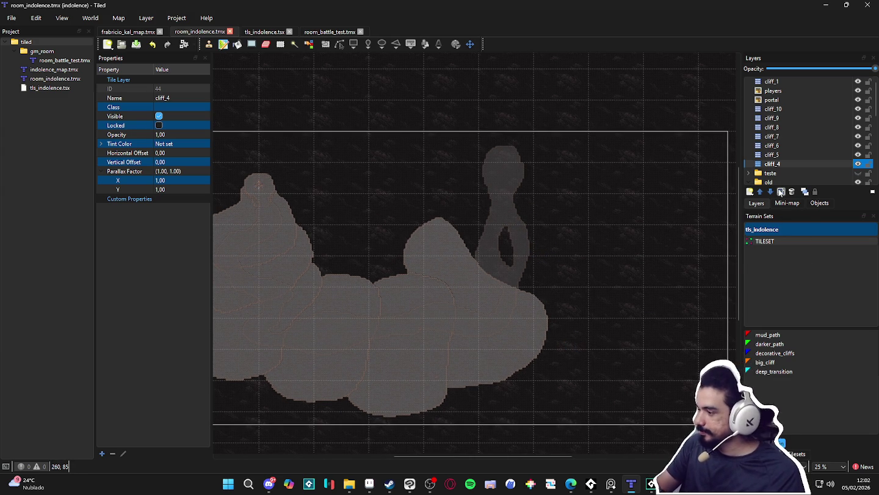
Add a new tile layer and name it cliff_3.
scroll(516, 342, down, 1)
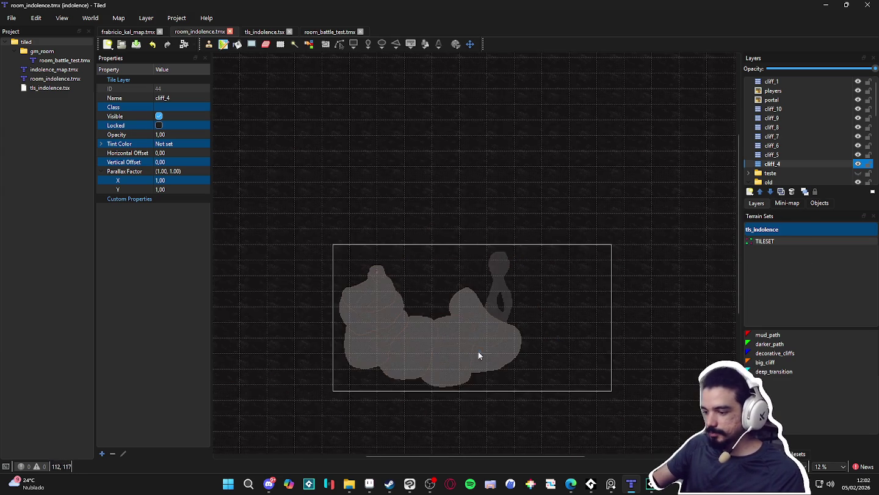
scroll(464, 350, up, 1)
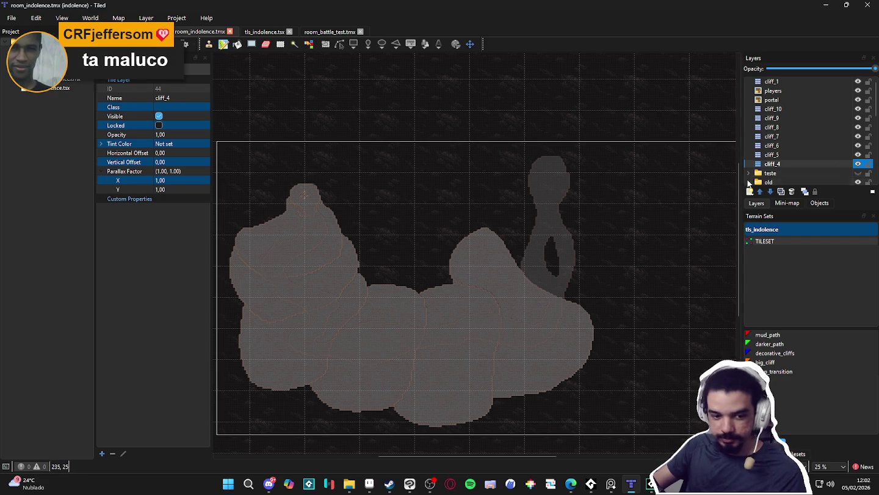
click(749, 192)
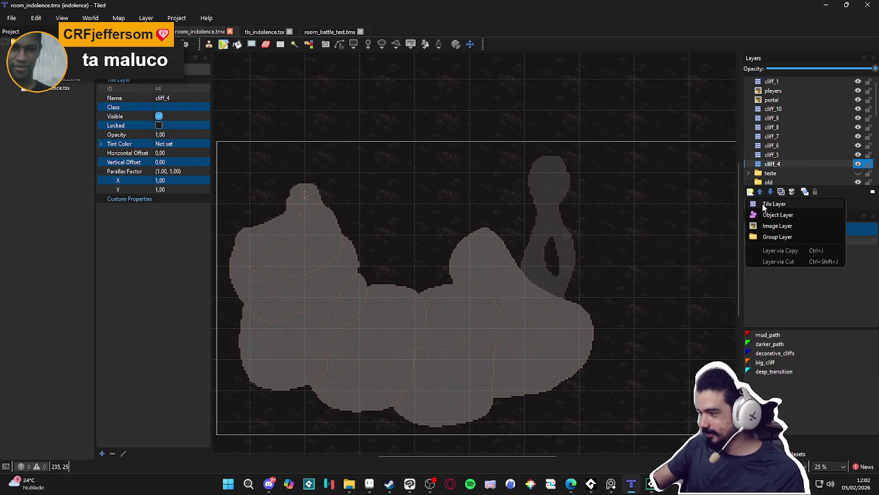
click(773, 204)
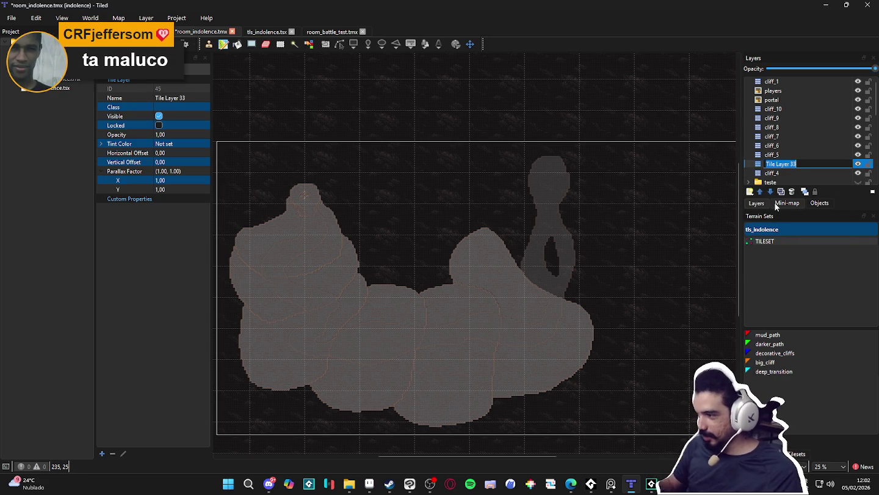
text(cliff_)
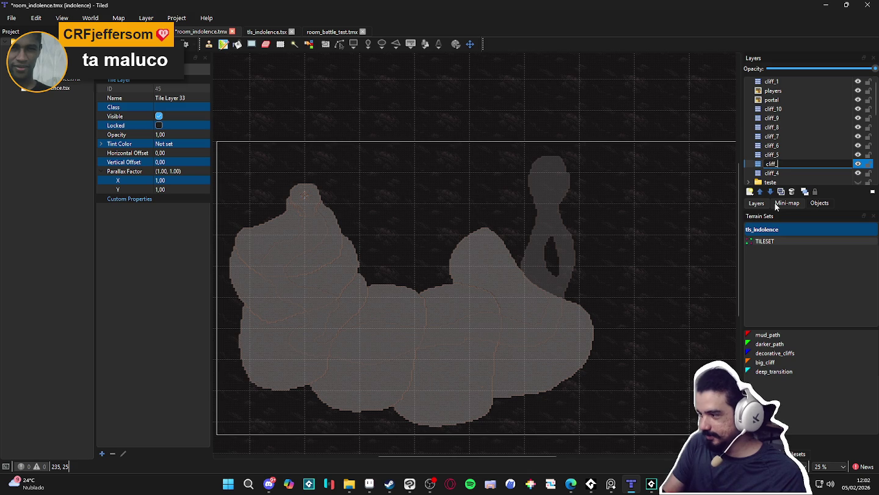
text(3)
key(Return)
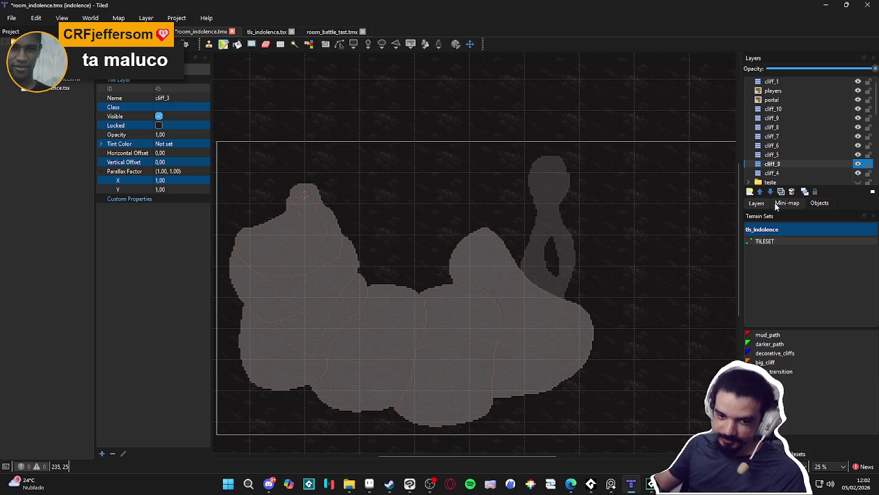
Move cliff_3 below cliff_4 and paint a hook-shaped big_cliff stroke around the head.
drag(787, 163, 778, 176)
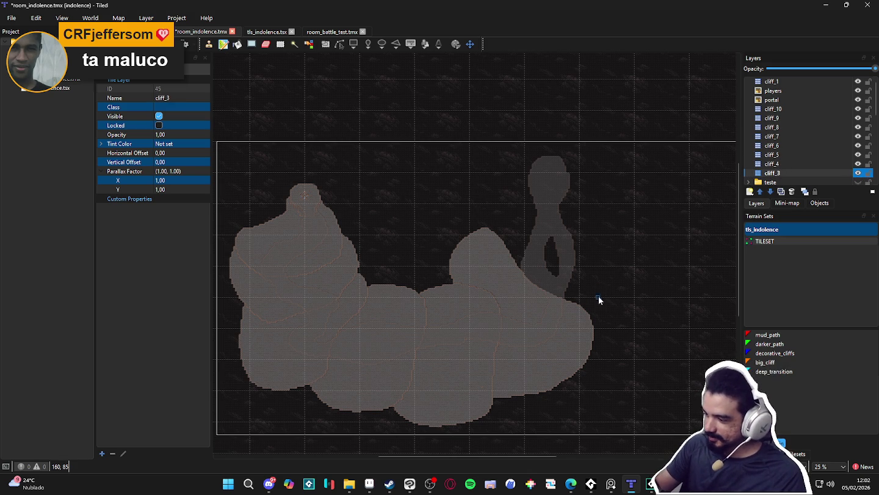
click(775, 362)
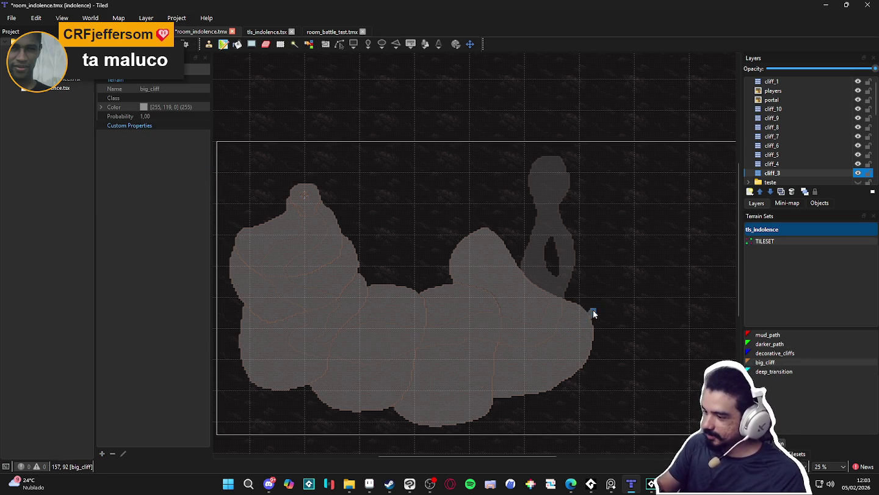
mouse_move(593, 311)
mouse_down()
mouse_move(588, 244)
mouse_move(496, 218)
mouse_up()
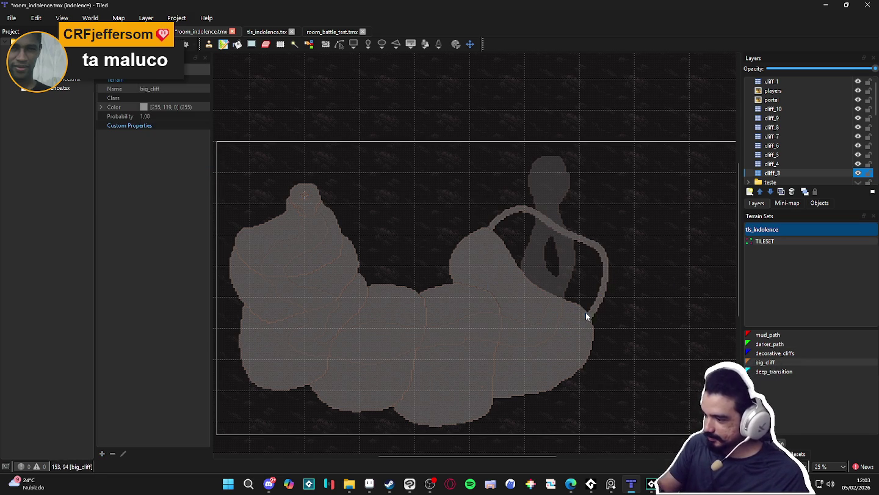
Widen the hook's right edge and top, reshape its left end, and patch a small gap.
drag(601, 286, 598, 275)
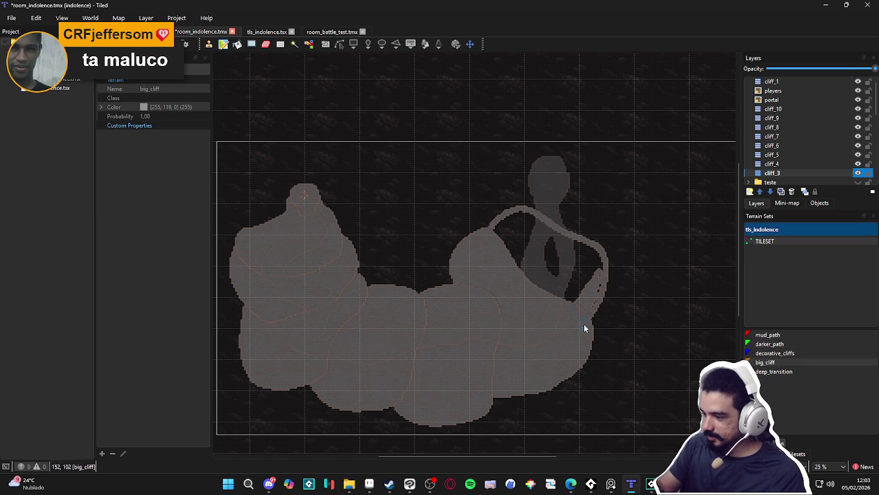
mouse_move(583, 344)
mouse_down()
mouse_move(619, 299)
mouse_move(604, 244)
mouse_move(536, 219)
mouse_up()
mouse_move(491, 245)
mouse_down()
mouse_move(503, 220)
mouse_move(490, 232)
mouse_move(510, 223)
mouse_move(513, 238)
mouse_move(525, 229)
mouse_move(522, 217)
mouse_move(527, 237)
mouse_up()
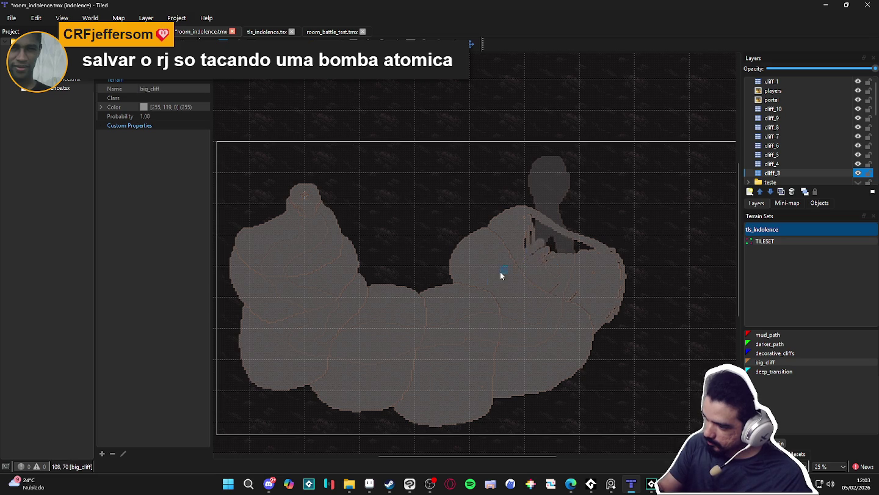
click(535, 221)
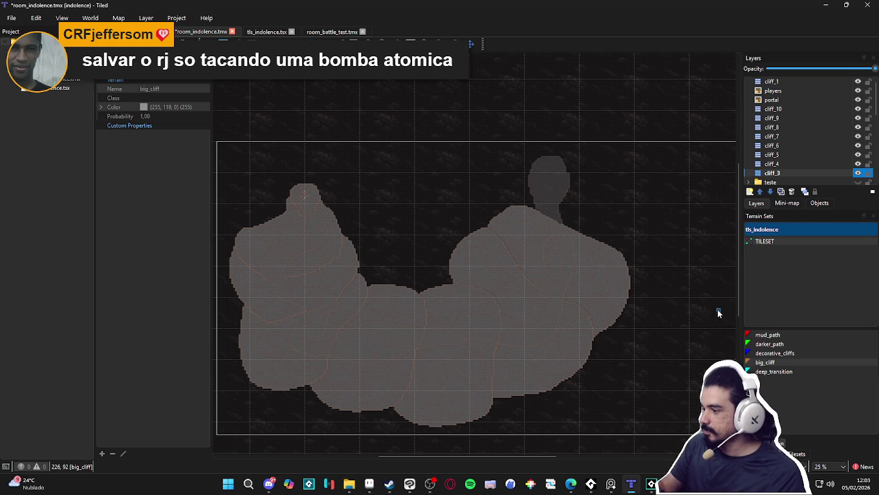
Add a tile layer, rename it from cliff_3 to cliff_2, and place it below cliff_3.
click(750, 192)
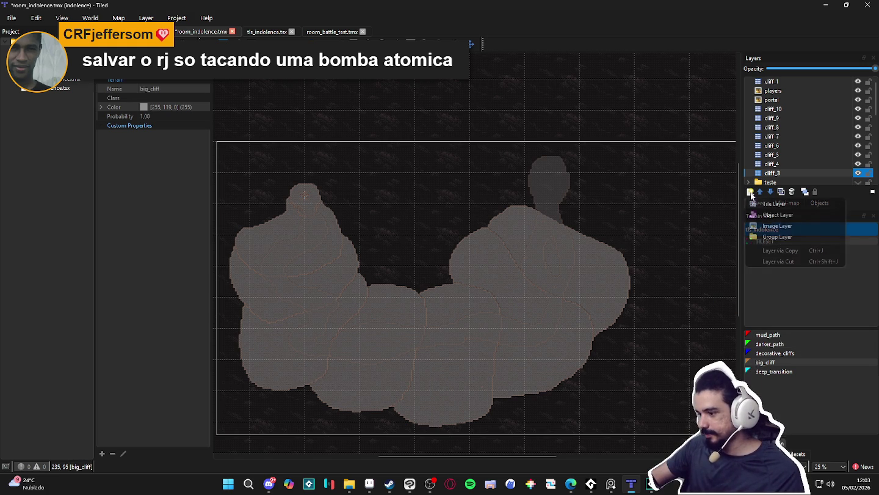
click(771, 206)
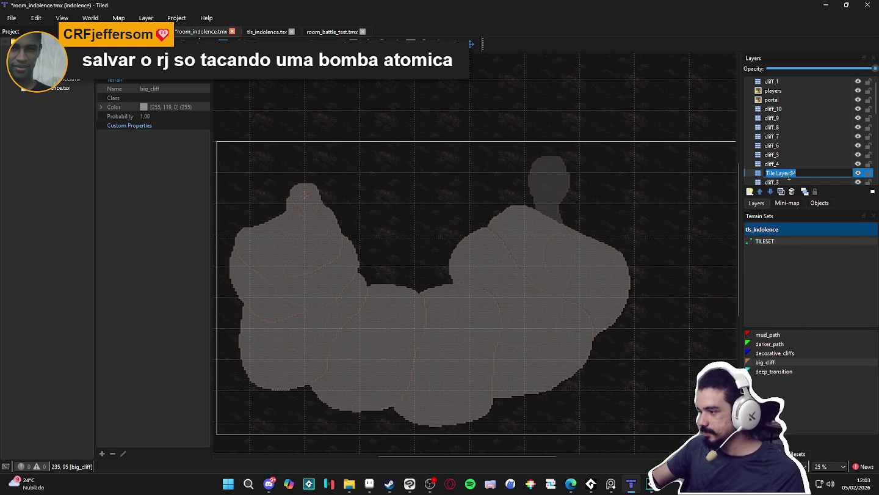
text(cliff_)
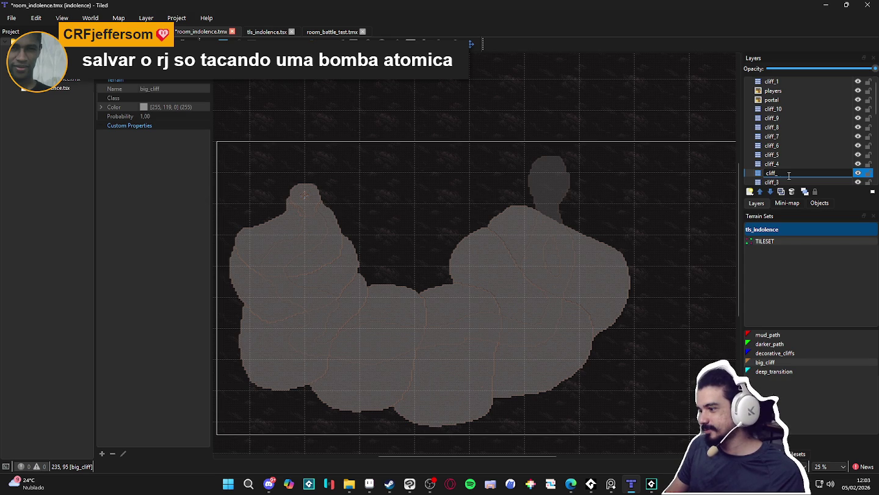
text(3)
key(Return)
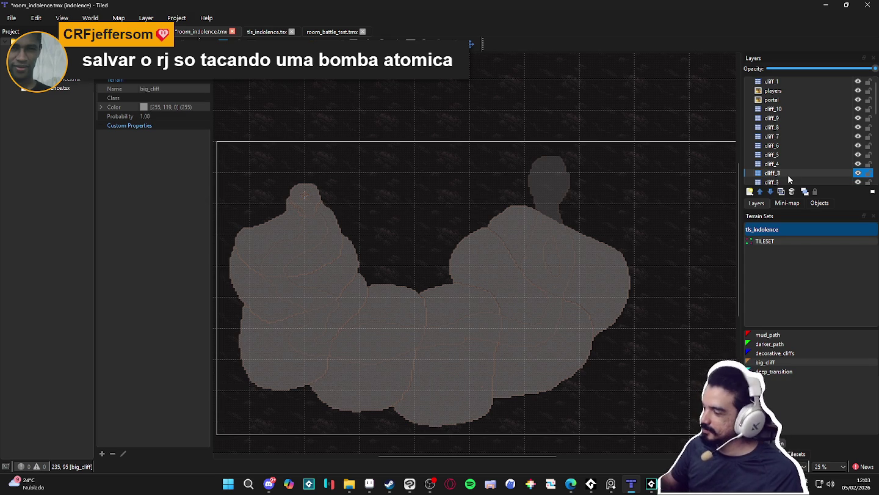
double_click(788, 174)
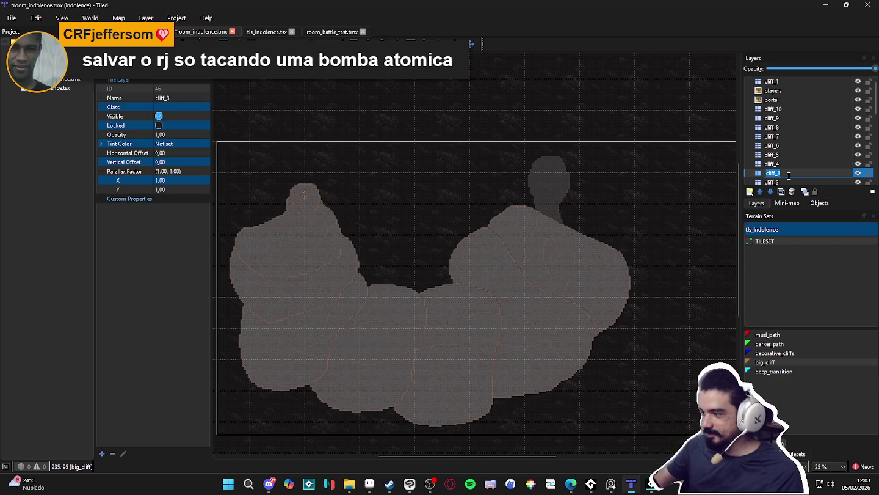
text(cliff_2)
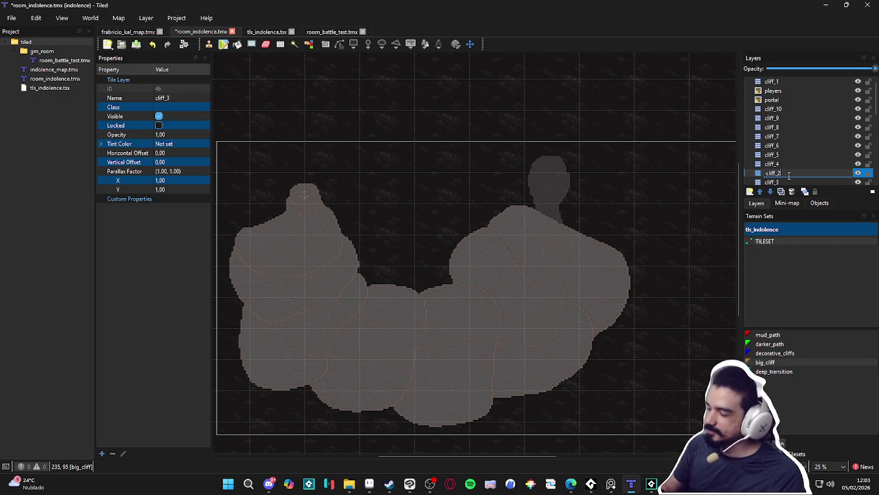
key(Return)
scroll(788, 174, down, 2)
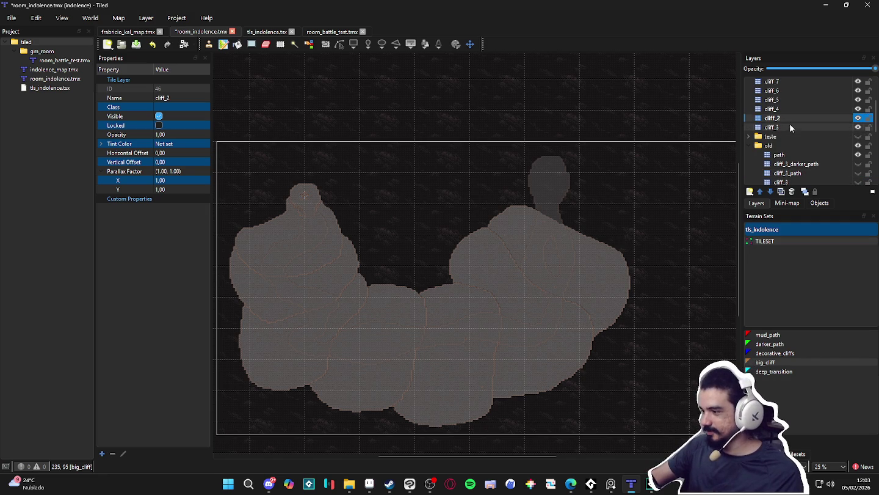
drag(785, 118, 782, 130)
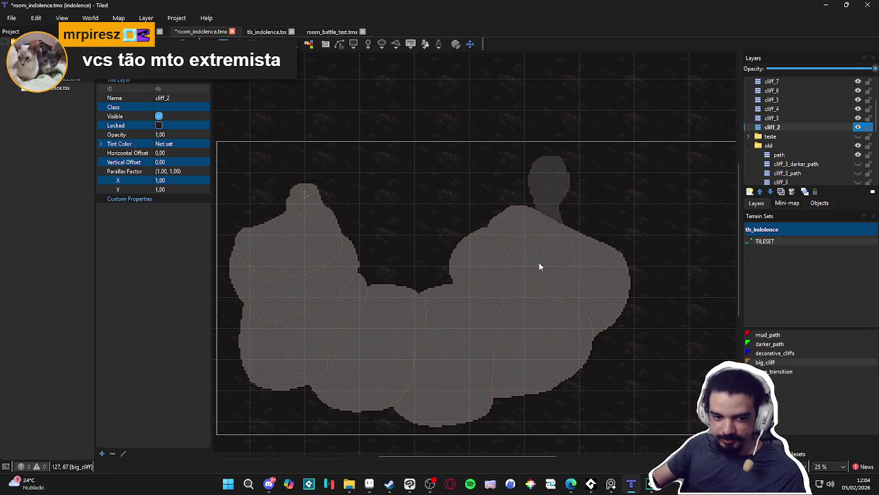
Select big_cliff, save, and try two strokes around the head shape, undoing both.
scroll(578, 241, up, 1)
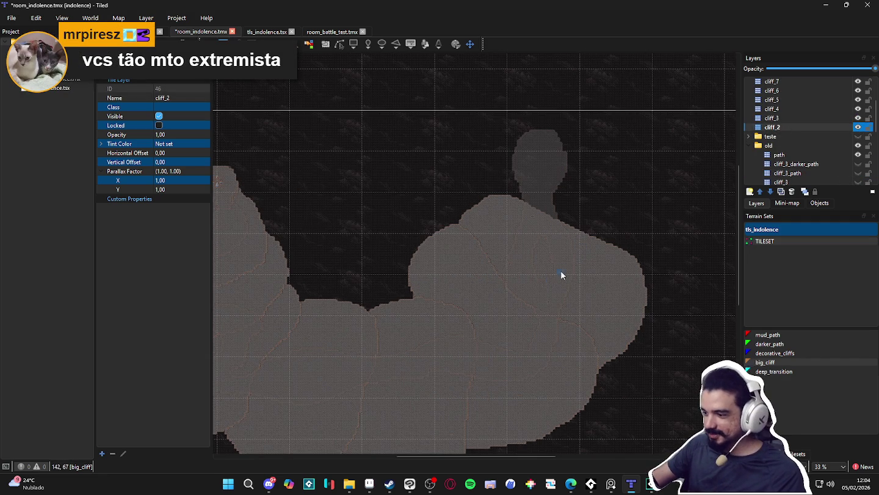
drag(561, 271, 547, 297)
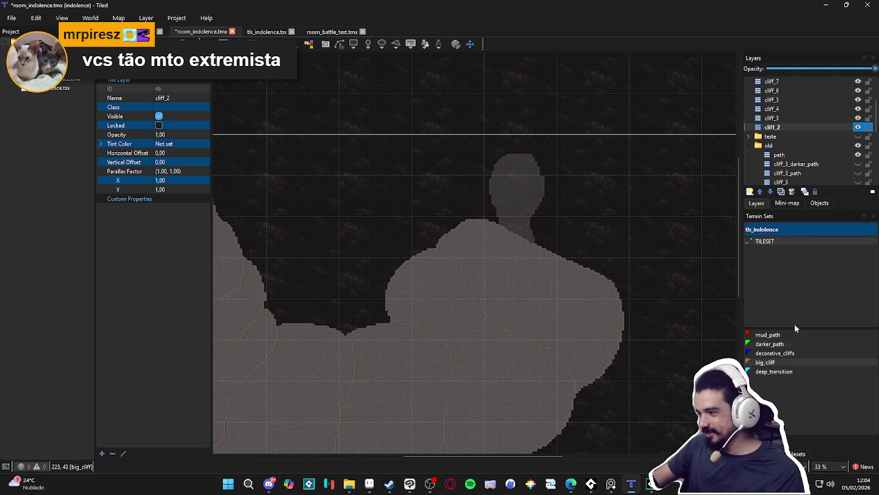
click(765, 362)
key(ctrl+s)
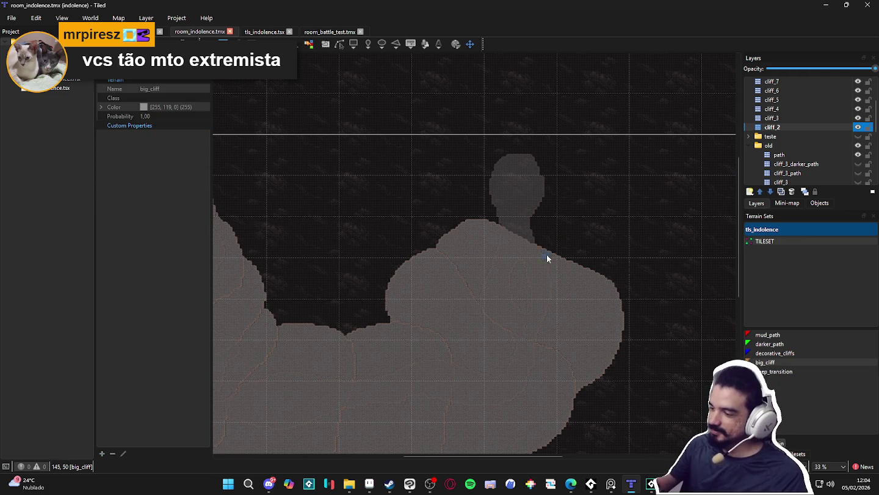
mouse_move(547, 254)
mouse_down()
mouse_move(621, 305)
mouse_move(617, 261)
mouse_move(580, 171)
mouse_move(513, 138)
mouse_move(484, 156)
mouse_up()
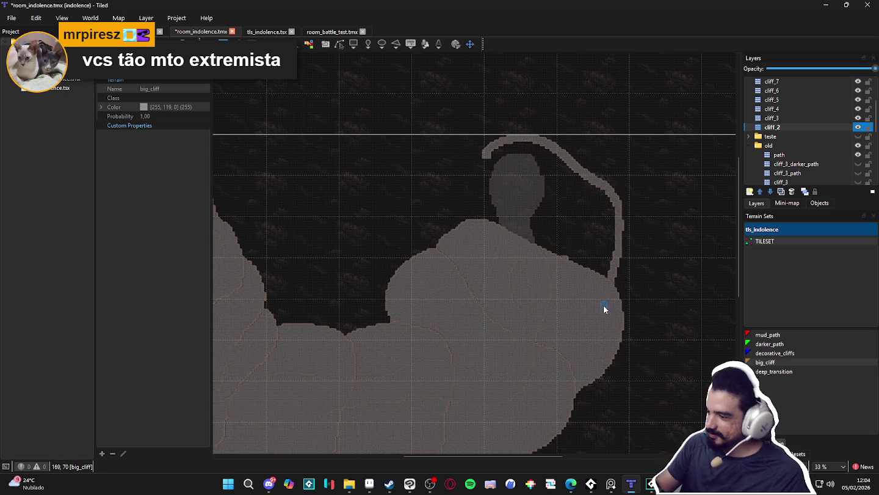
key(ctrl+z)
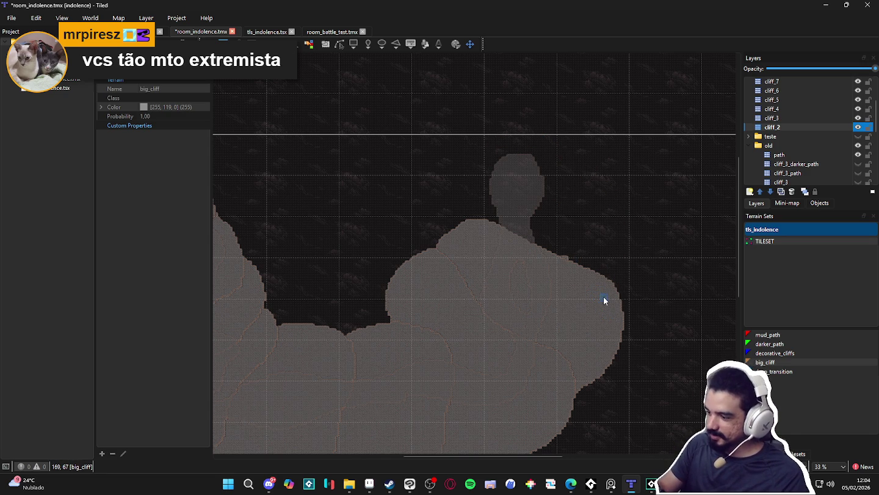
mouse_move(577, 259)
mouse_down()
mouse_move(556, 172)
mouse_move(492, 151)
mouse_move(457, 251)
mouse_up()
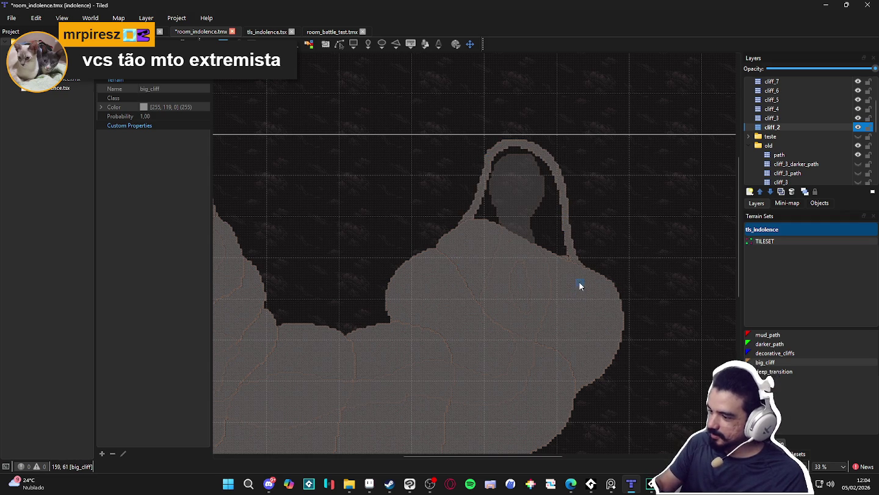
key(ctrl+z)
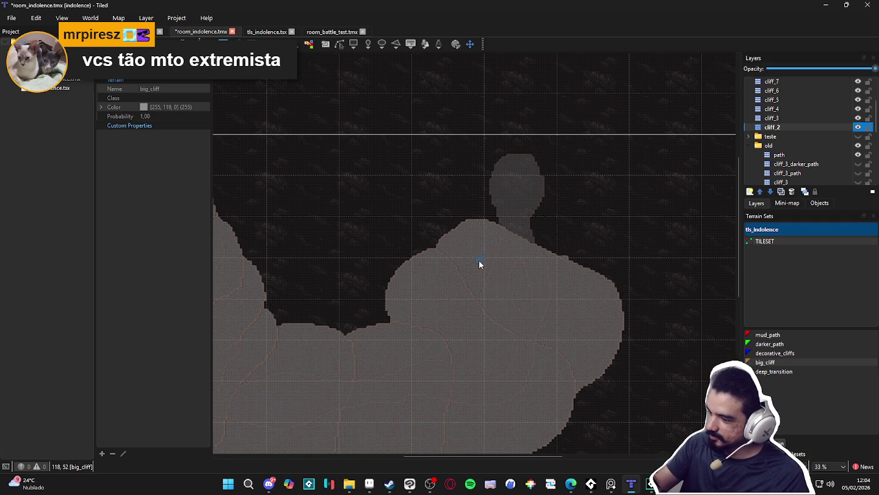
Paint a wide outer big_cliff arc over the head and thicken its left and right edges.
mouse_move(454, 175)
mouse_down()
mouse_move(537, 142)
mouse_move(574, 246)
mouse_up()
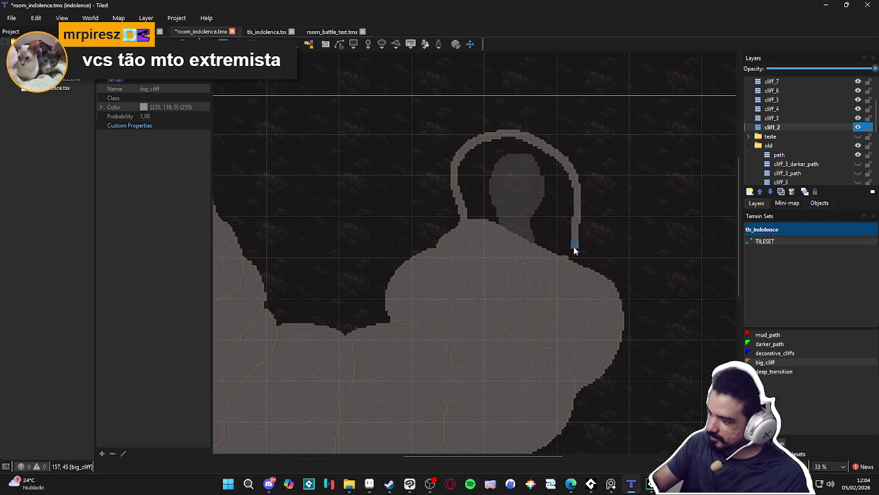
mouse_move(619, 250)
mouse_down()
mouse_move(522, 112)
mouse_move(421, 206)
mouse_move(442, 233)
mouse_up()
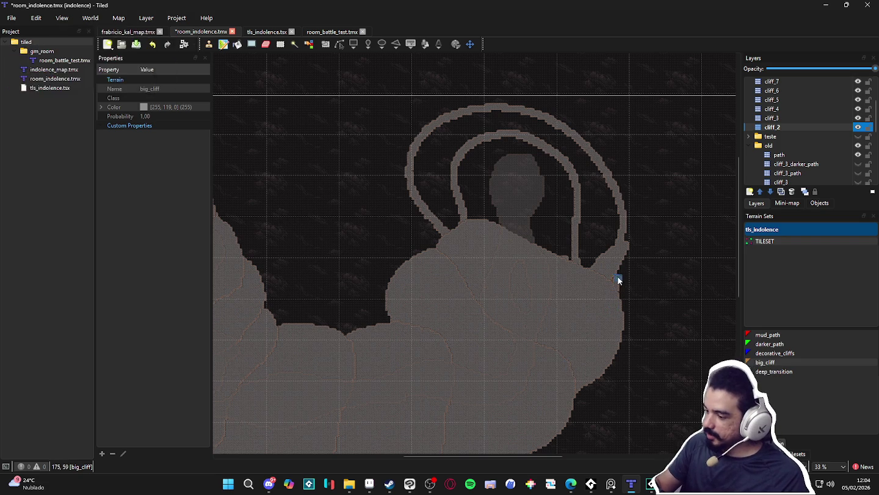
drag(629, 254, 630, 231)
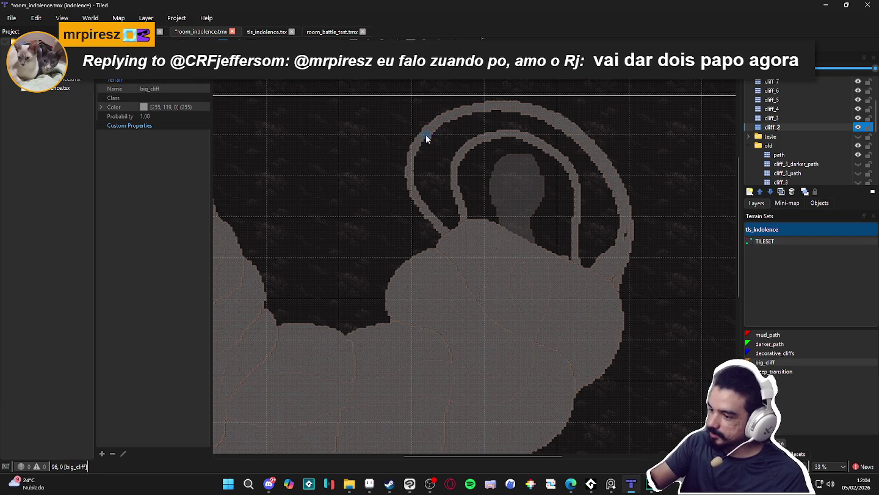
drag(432, 211, 451, 228)
drag(416, 161, 443, 171)
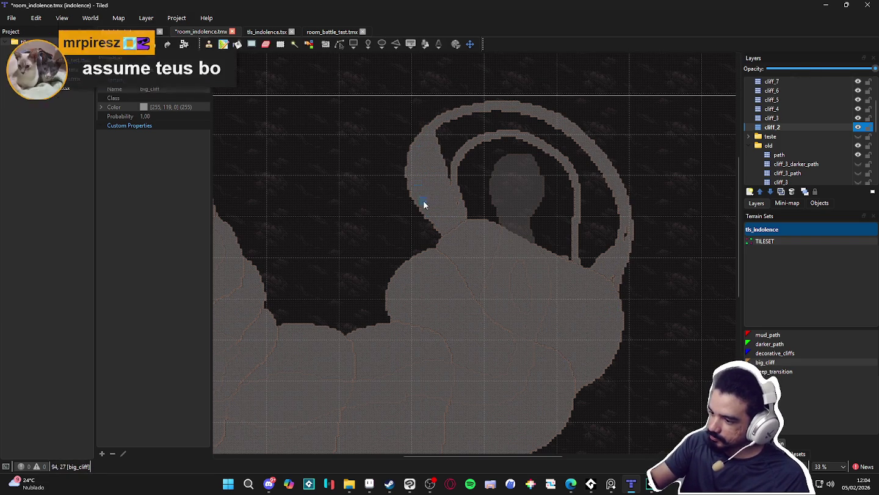
mouse_move(449, 246)
mouse_down()
mouse_move(431, 217)
mouse_move(413, 145)
mouse_move(491, 118)
mouse_move(586, 231)
mouse_move(610, 247)
mouse_move(606, 227)
mouse_move(532, 313)
mouse_up()
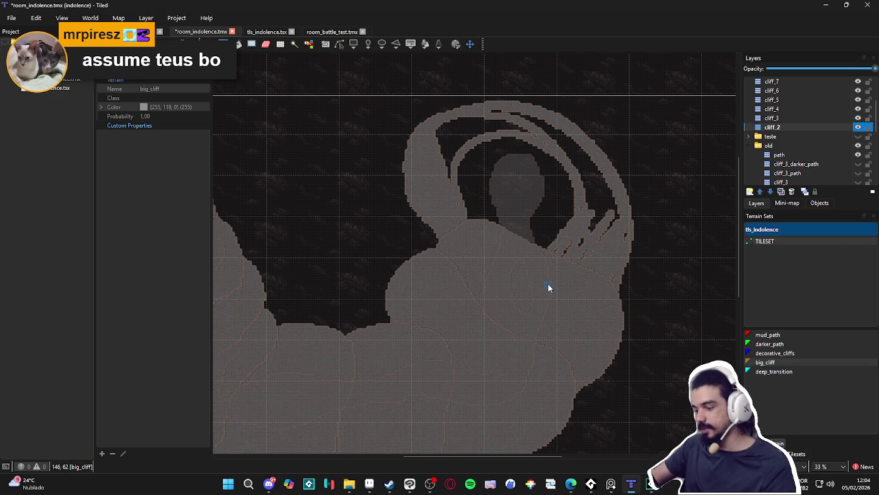
Widen the right ring edge and paint big_cliff over the dark gaps inside the head on cliff_2.
scroll(547, 289, up, 1)
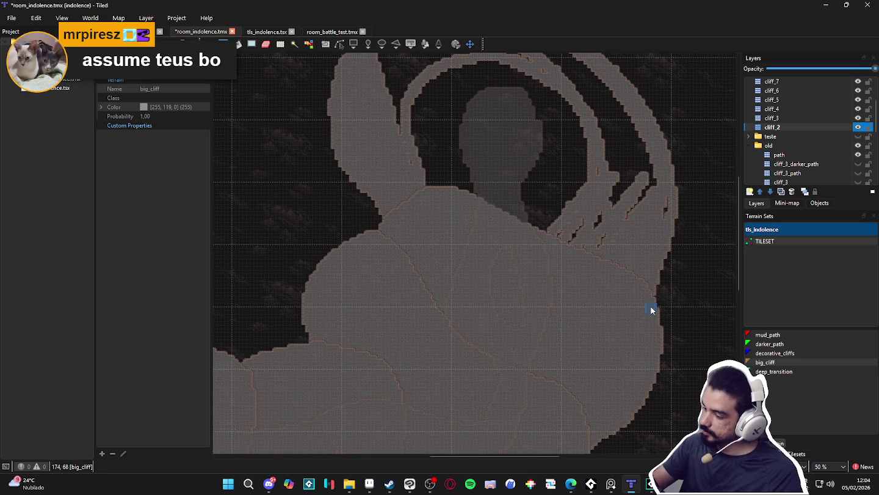
mouse_move(662, 247)
mouse_down()
mouse_move(649, 163)
mouse_move(627, 198)
mouse_move(623, 164)
mouse_move(607, 157)
mouse_move(575, 170)
mouse_move(510, 238)
mouse_move(483, 238)
mouse_move(510, 174)
mouse_move(509, 151)
mouse_move(540, 155)
mouse_up()
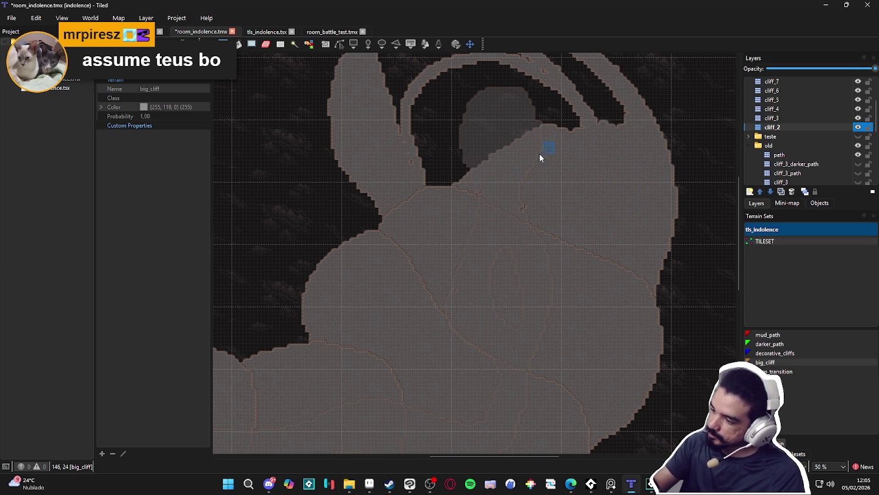
scroll(550, 217, up, 3)
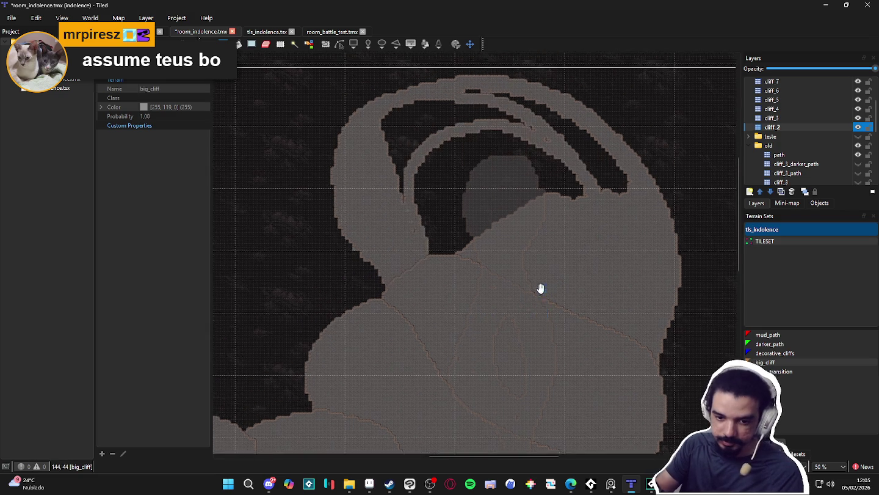
scroll(537, 309, down, 1)
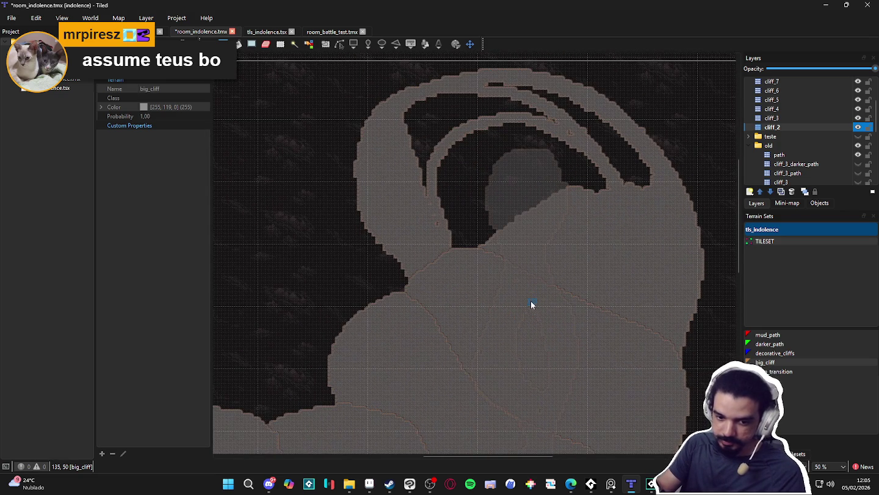
mouse_move(475, 301)
mouse_down()
mouse_move(455, 261)
mouse_move(470, 196)
mouse_move(432, 192)
mouse_move(426, 183)
mouse_move(430, 150)
mouse_move(404, 131)
mouse_move(419, 107)
mouse_move(446, 89)
mouse_move(494, 94)
mouse_move(454, 129)
mouse_move(414, 217)
mouse_move(431, 217)
mouse_move(475, 171)
mouse_move(498, 109)
mouse_move(475, 156)
mouse_up()
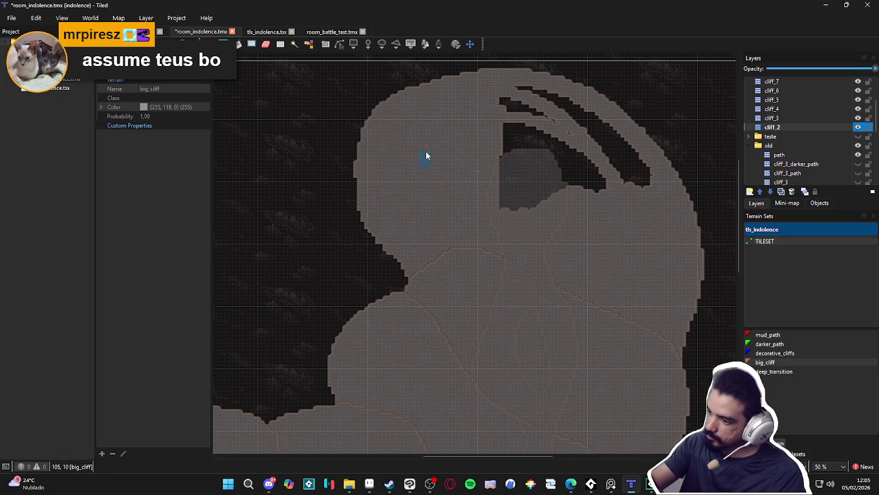
mouse_move(490, 115)
mouse_down()
mouse_move(497, 92)
mouse_move(558, 116)
mouse_move(653, 175)
mouse_move(589, 118)
mouse_move(625, 160)
mouse_up()
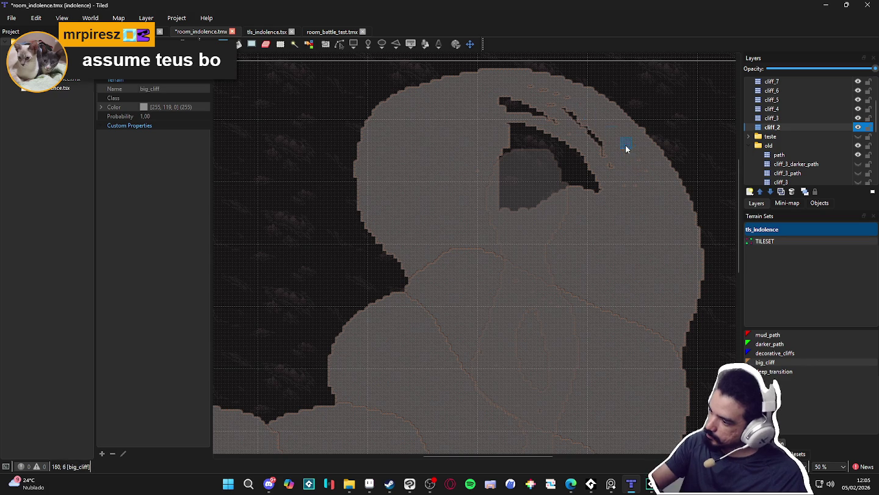
drag(553, 88, 614, 185)
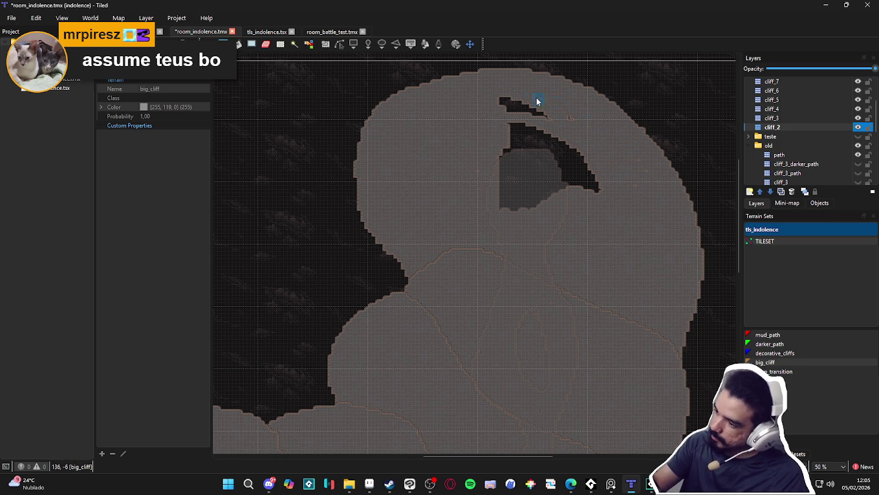
mouse_move(537, 101)
mouse_down()
mouse_move(532, 93)
mouse_move(486, 183)
mouse_move(557, 144)
mouse_move(587, 143)
mouse_move(581, 181)
mouse_up()
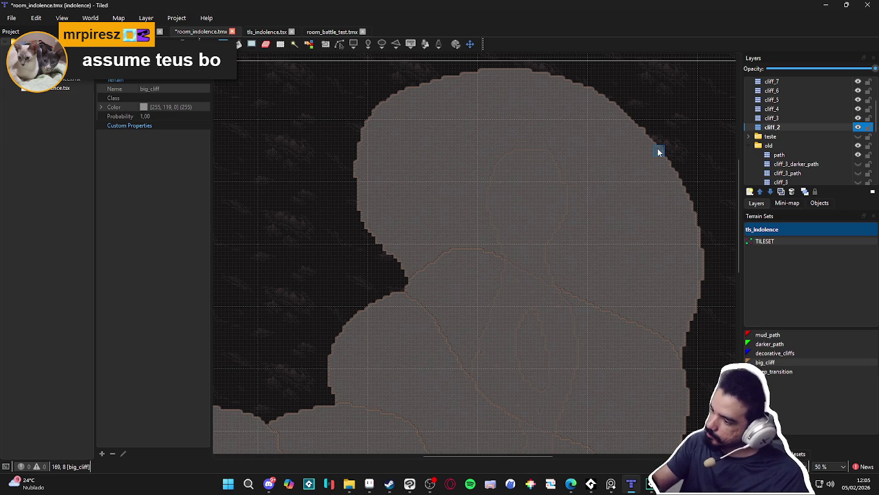
Save the room_indolence map with Ctrl+S.
scroll(565, 285, down, 2)
scroll(524, 263, up, 1)
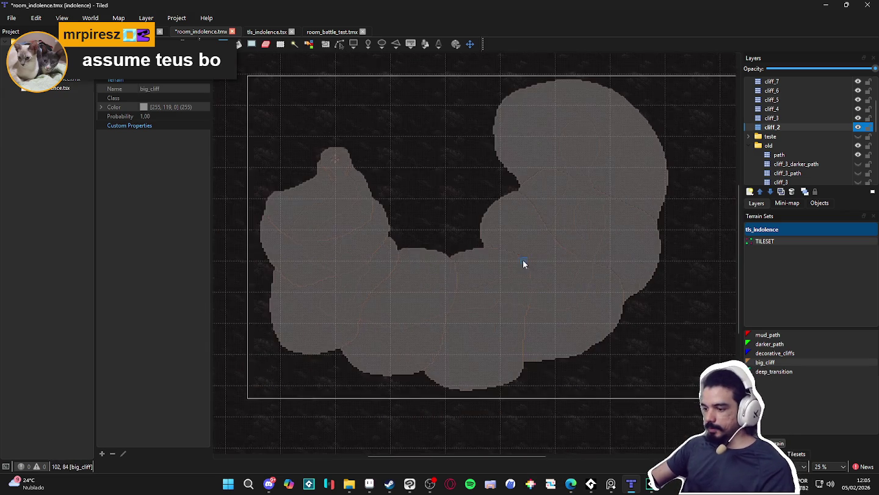
scroll(525, 263, up, 2)
scroll(527, 275, up, 1)
key(ctrl+s)
Zoom in and out, ending at 33%, to review the whole merged big_cliff cluster.
scroll(477, 314, down, 2)
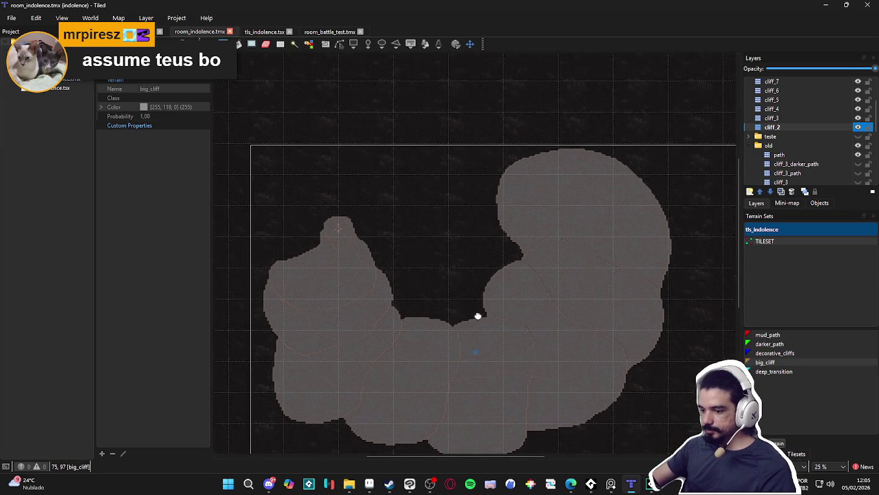
scroll(478, 321, up, 1)
scroll(488, 314, down, 1)
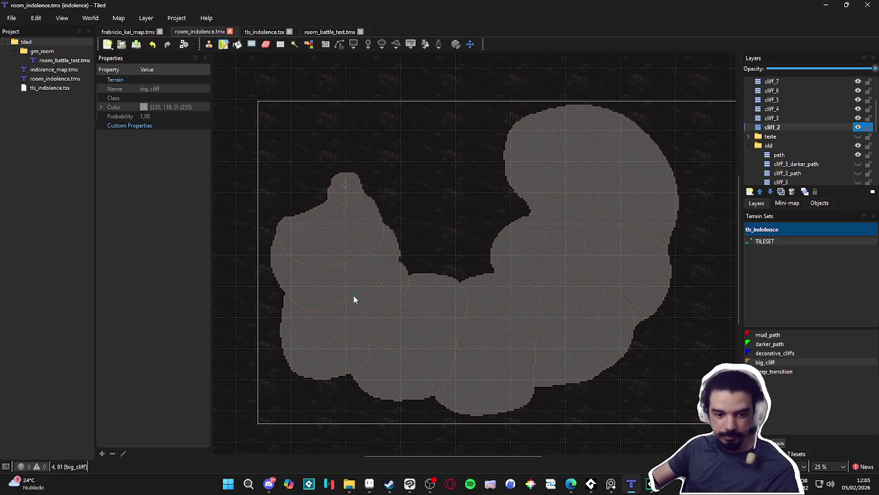
scroll(343, 278, up, 1)
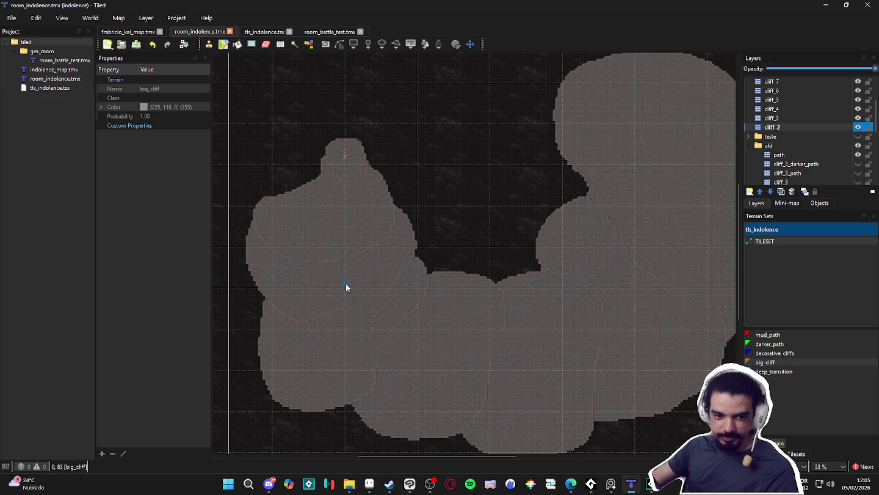
scroll(330, 265, up, 1)
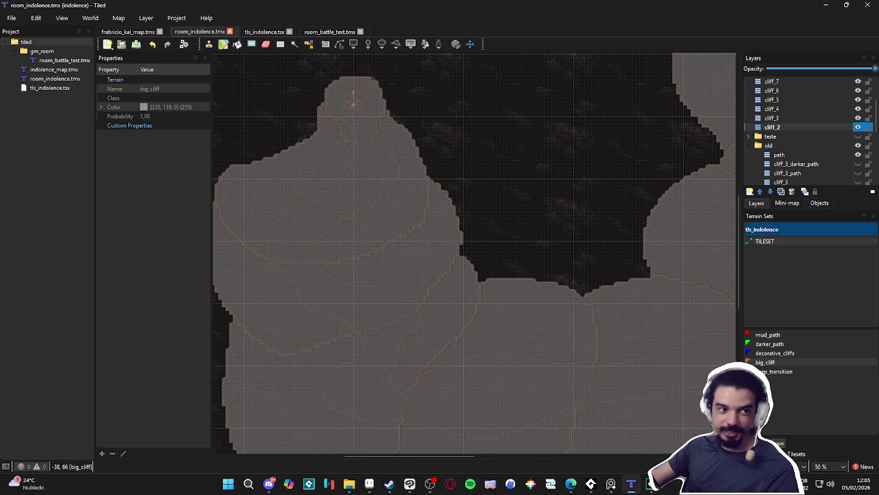
key(alt+Tab)
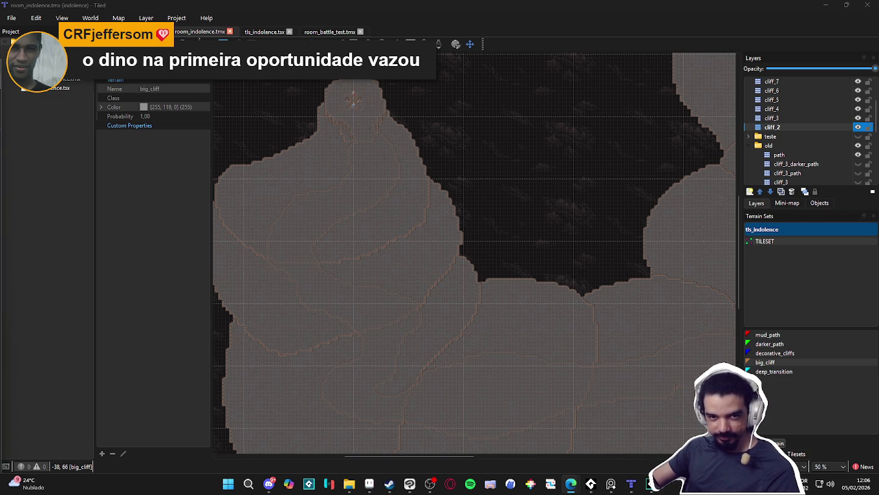
key(ctrl+minus)
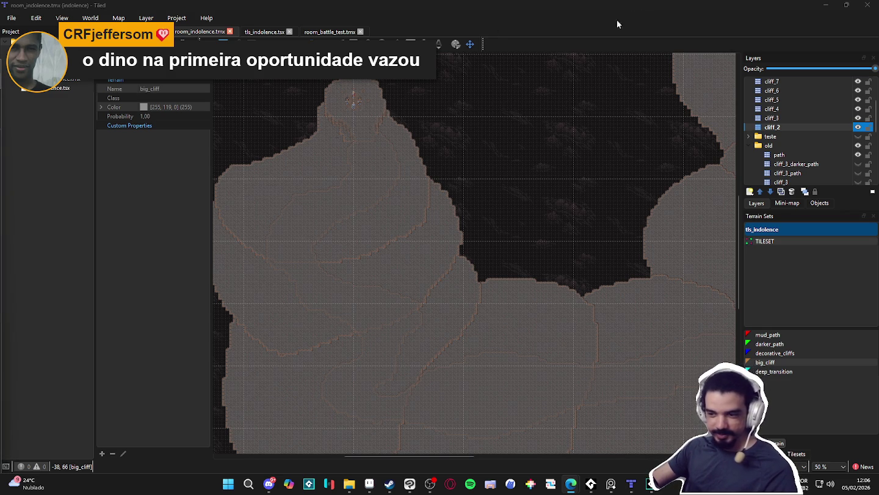
scroll(501, 244, right, 5)
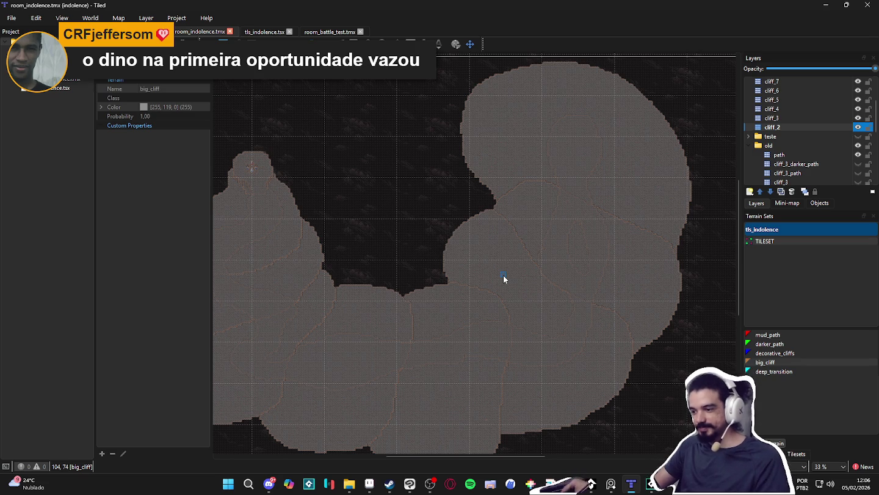
scroll(504, 280, down, 1)
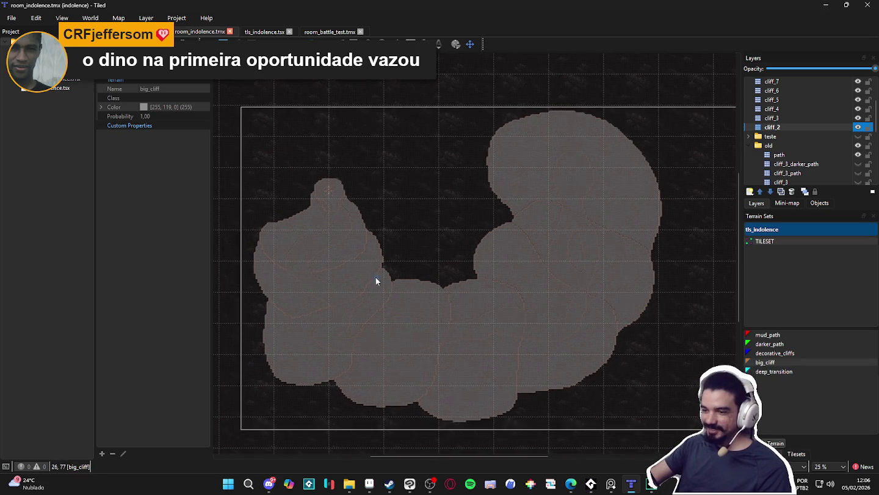
scroll(357, 278, up, 1)
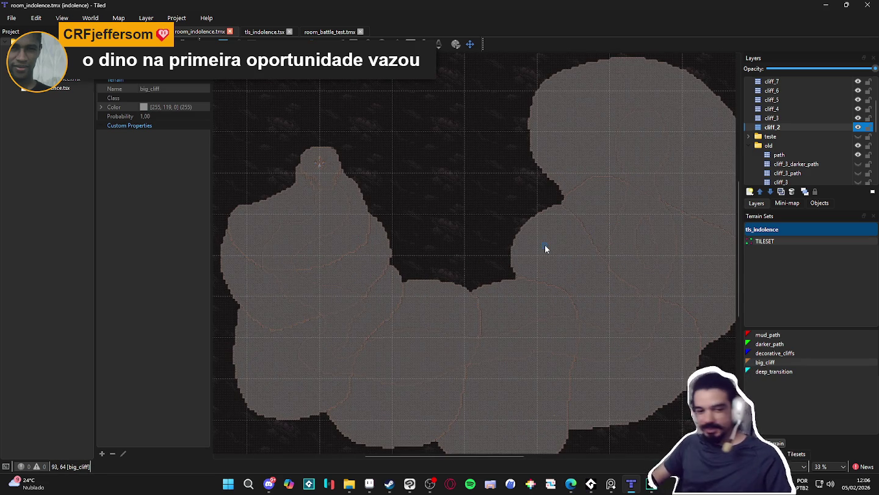